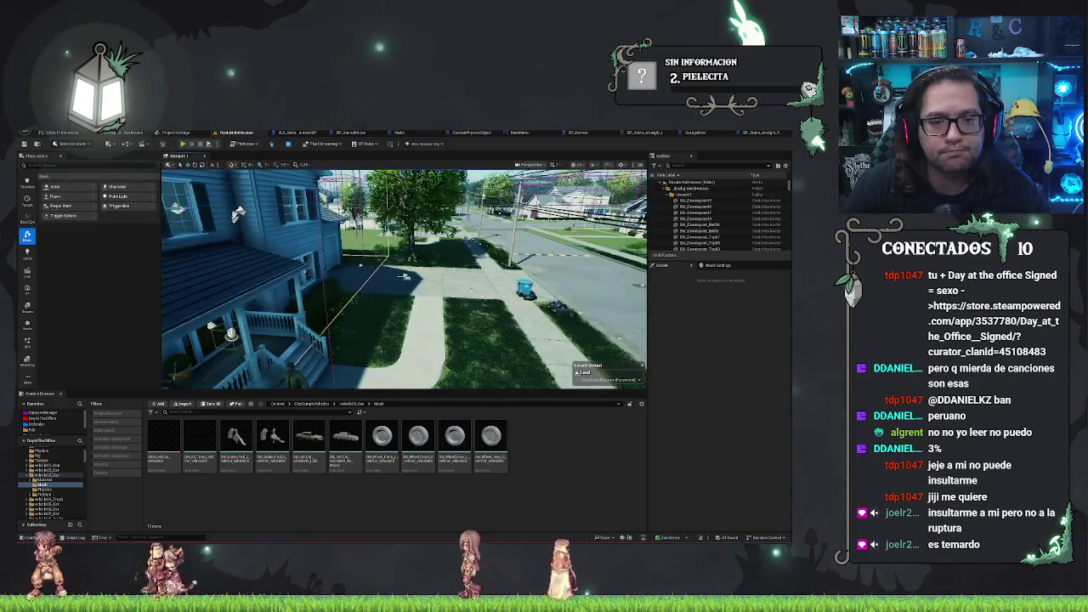
Look through the recent levels list without opening one, then fly the view toward the lawn.
{"action": "left_click", "coordinate": [40, 133]}
{"action": "mouse_move", "coordinate": [75, 166]}
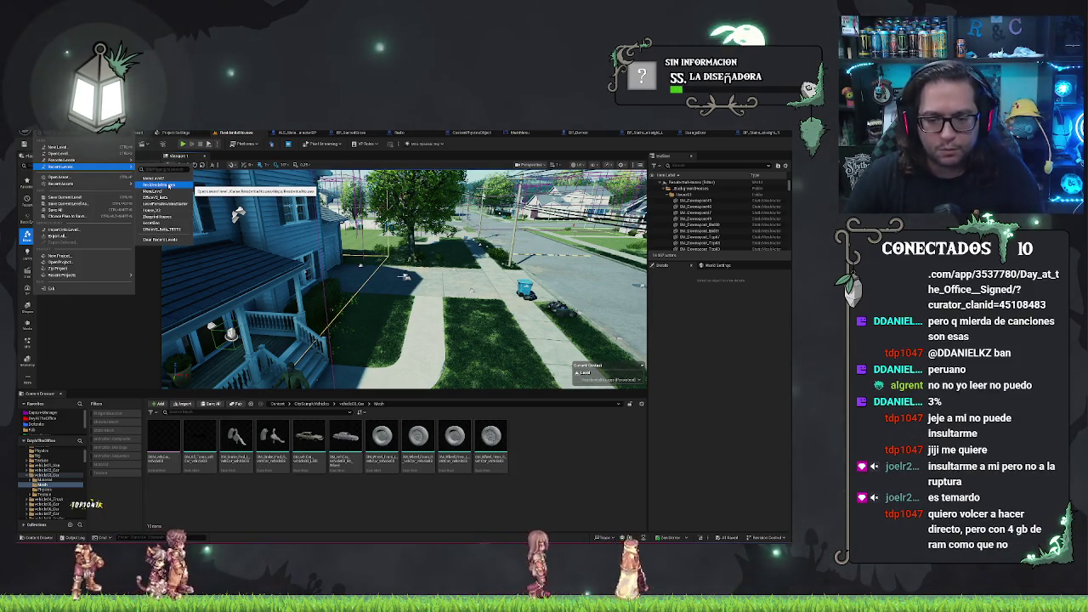
{"action": "left_click", "coordinate": [170, 185]}
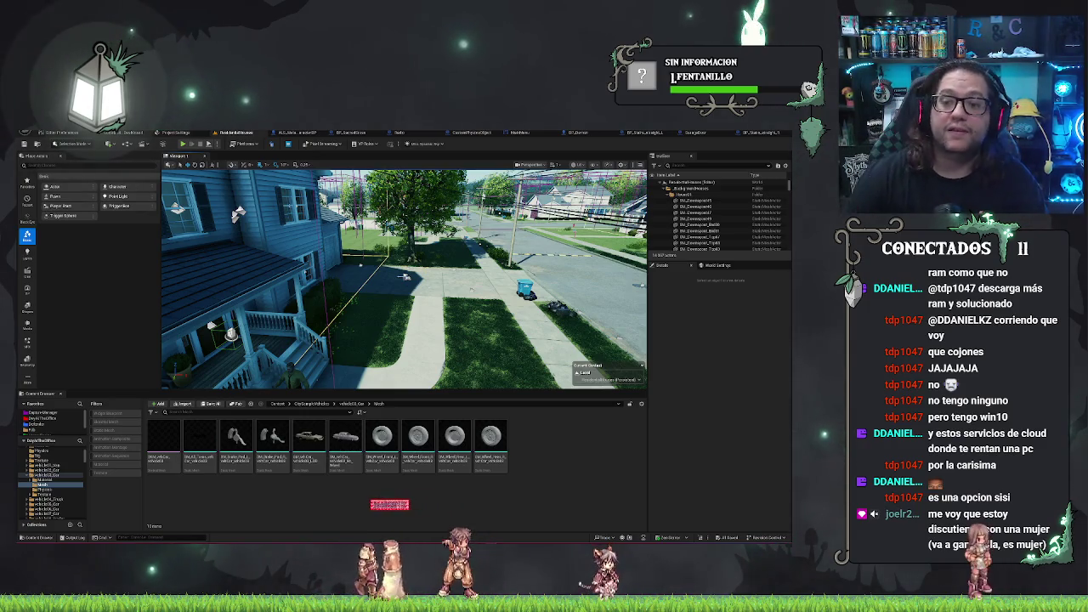
{"action": "mouse_move", "coordinate": [404, 281]}
{"action": "left_mouse_down"}
{"action": "mouse_move", "coordinate": [404, 264]}
{"action": "mouse_move", "coordinate": [378, 240]}
{"action": "left_mouse_up"}
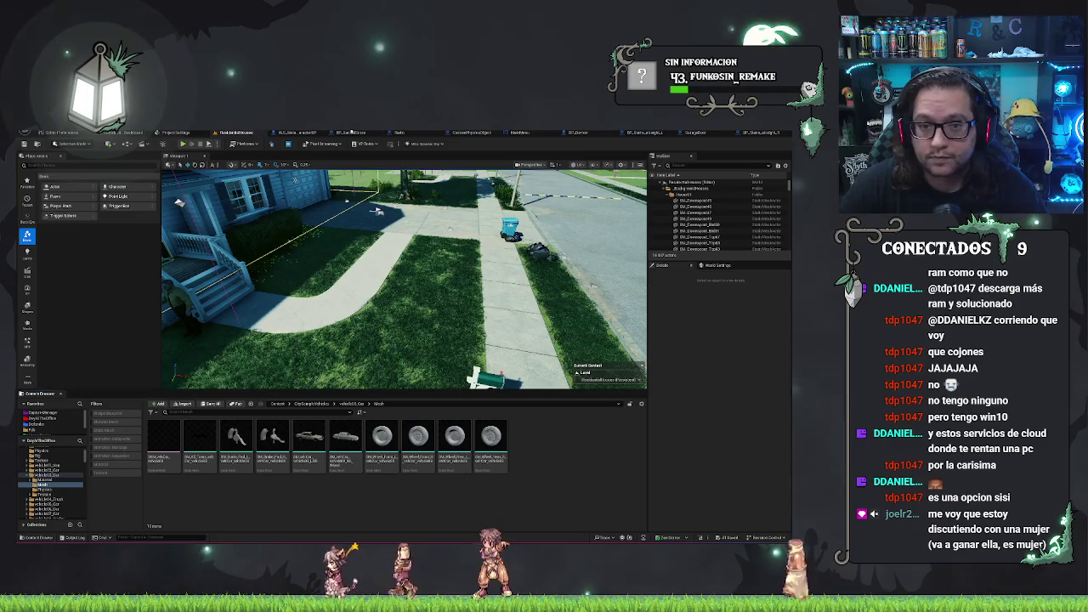
Back in the level editor, deselect the MainMenu asset and go up from Menu to Widgets.
{"action": "left_click", "coordinate": [519, 133]}
{"action": "key", "text": "ctrl+b"}
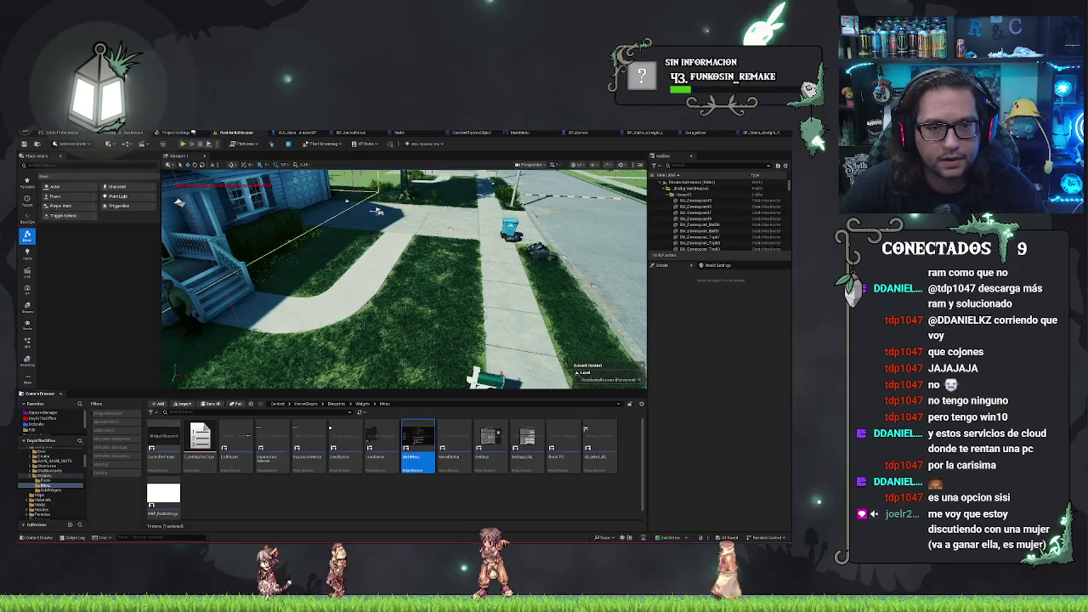
{"action": "left_click", "coordinate": [473, 506]}
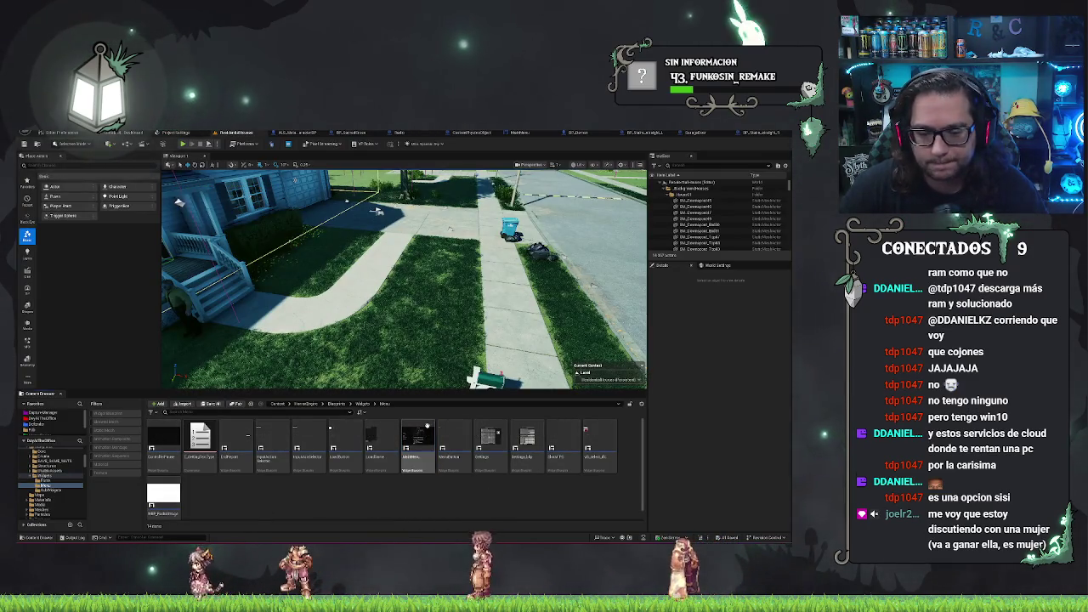
{"action": "left_click", "coordinate": [362, 404]}
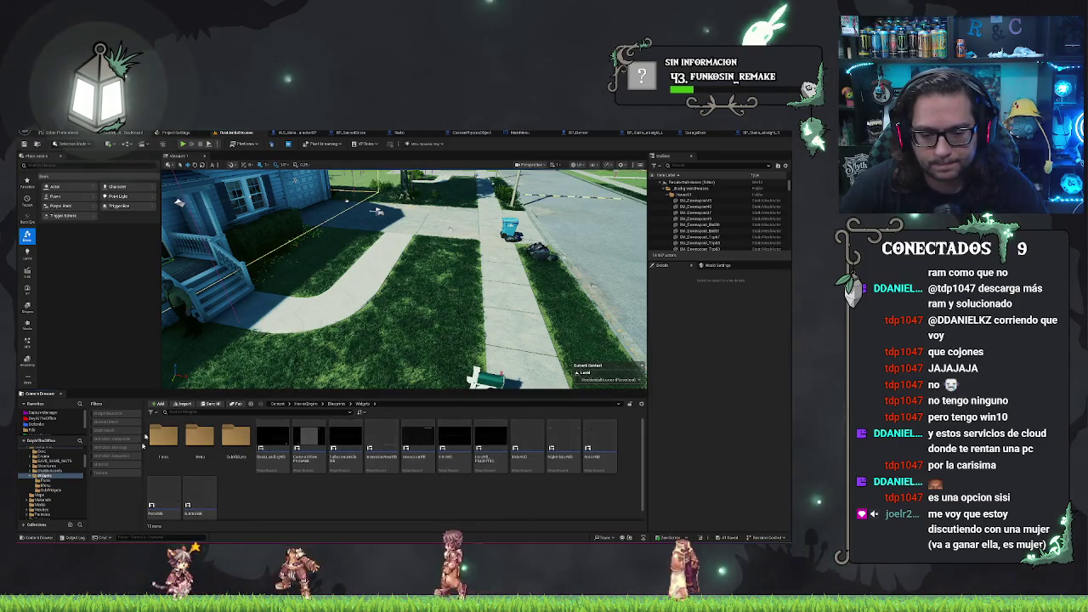
{"action": "double_click", "coordinate": [466, 424]}
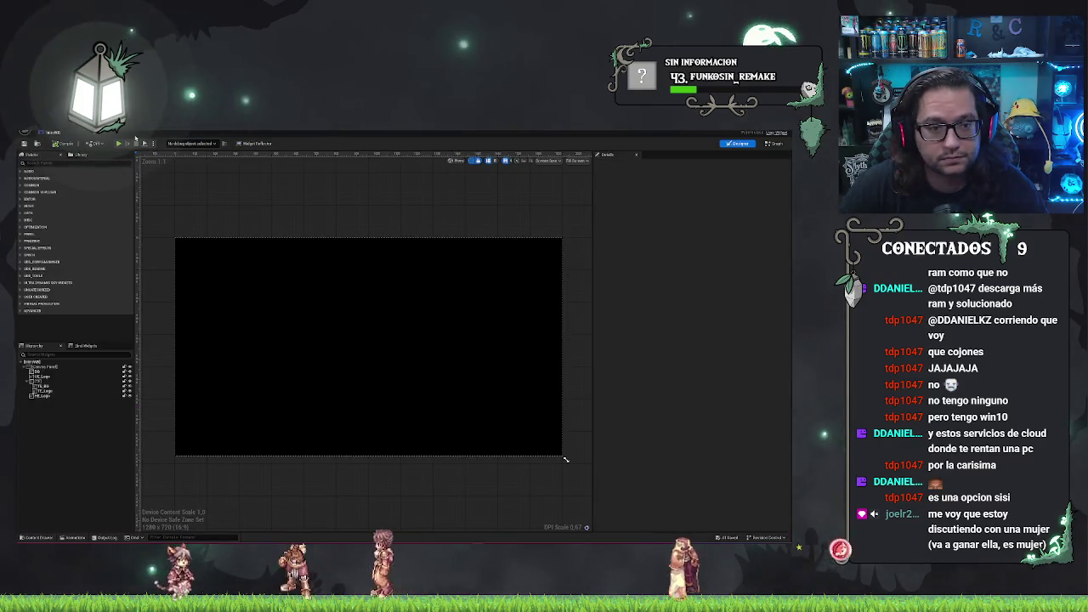
{"action": "left_click", "coordinate": [67, 537]}
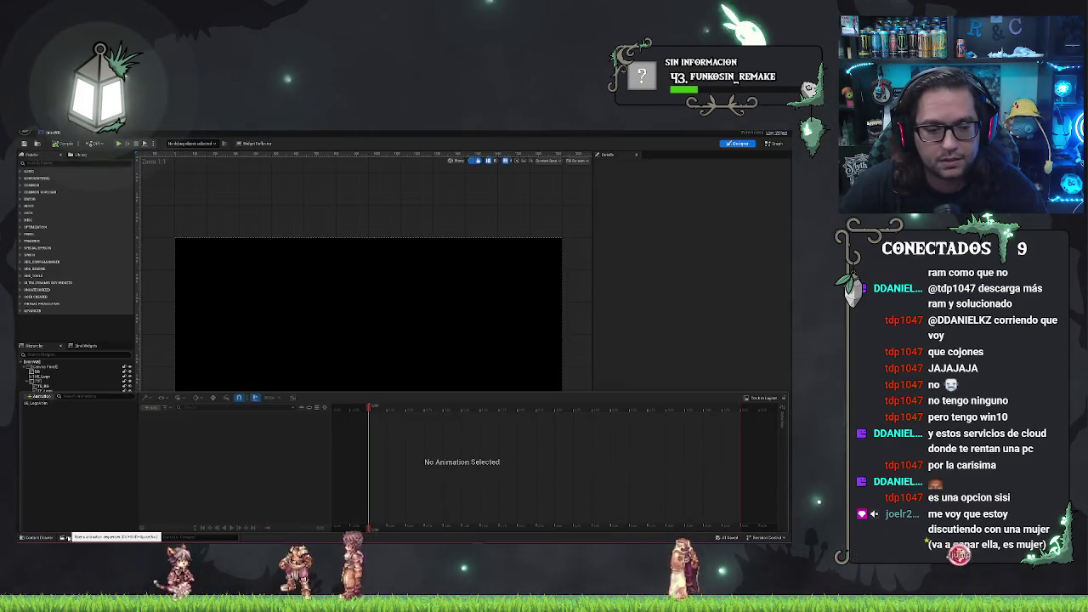
{"action": "left_click", "coordinate": [67, 537]}
{"action": "key", "text": "alt+Tab"}
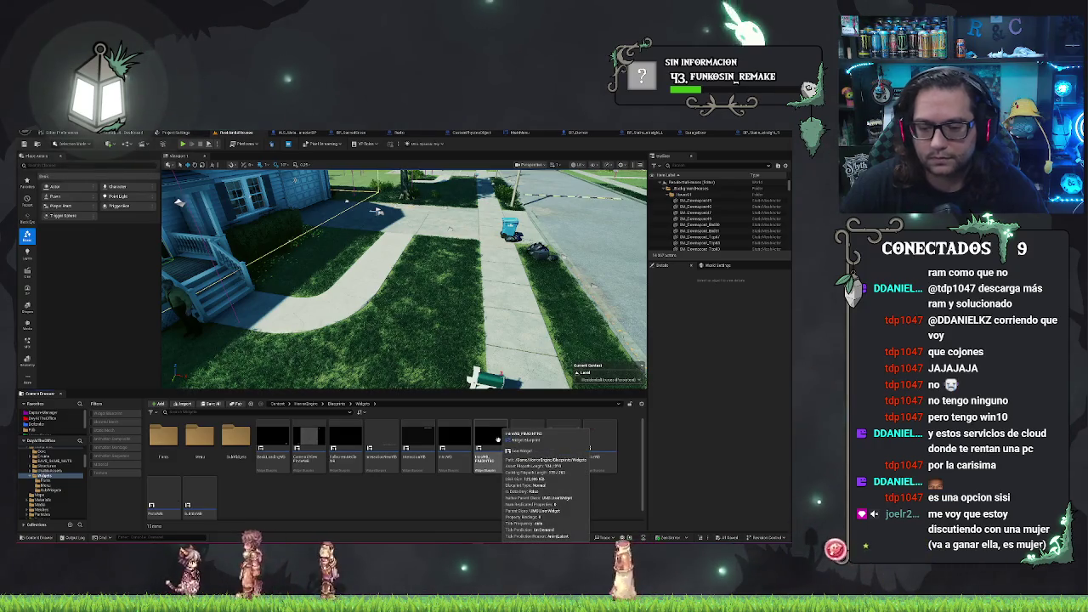
{"action": "double_click", "coordinate": [498, 441]}
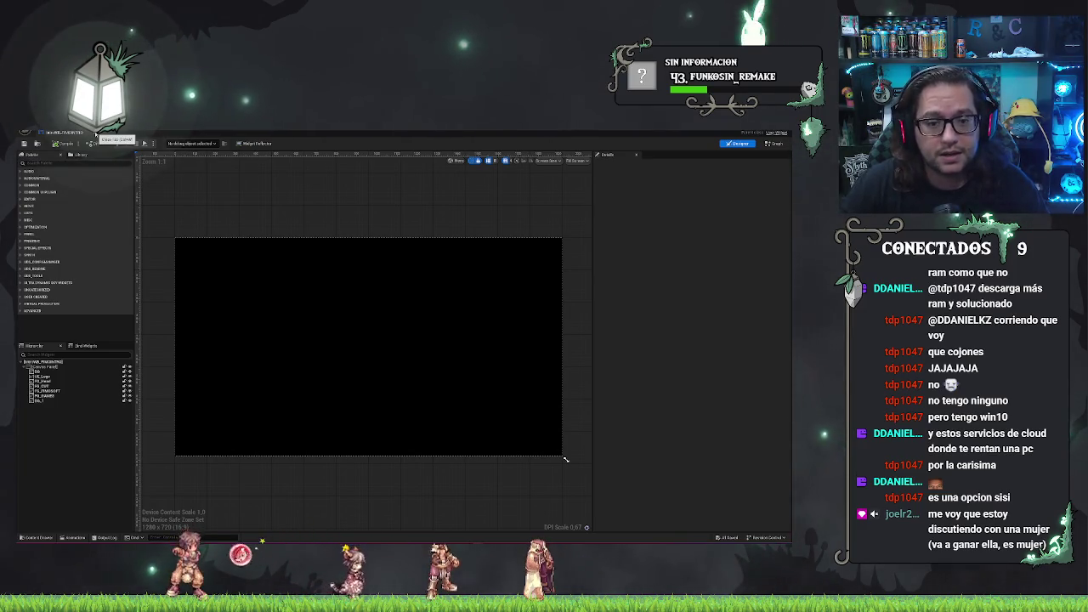
{"action": "left_click", "coordinate": [74, 537]}
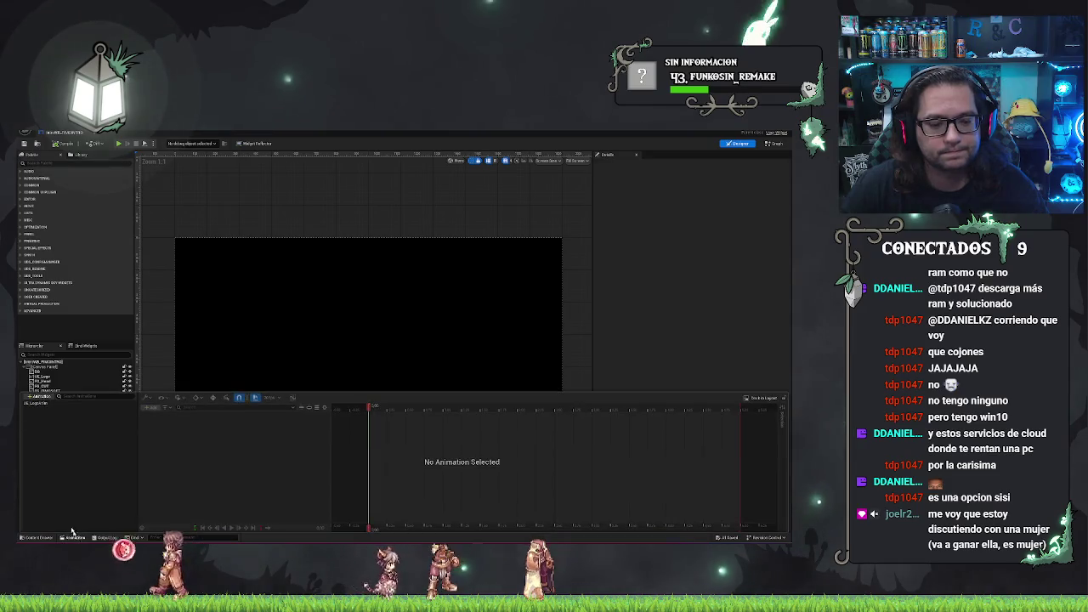
{"action": "left_click", "coordinate": [36, 403]}
{"action": "mouse_move", "coordinate": [396, 410]}
{"action": "left_mouse_down"}
{"action": "mouse_move", "coordinate": [776, 441]}
{"action": "mouse_move", "coordinate": [661, 441]}
{"action": "left_mouse_up"}
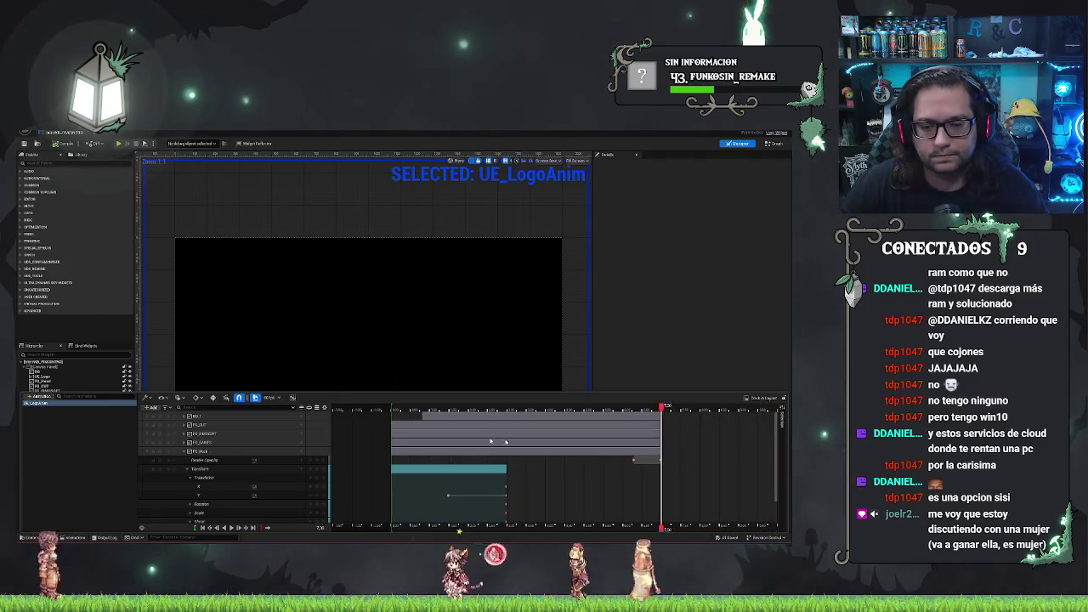
{"action": "left_click", "coordinate": [381, 410]}
{"action": "left_click", "coordinate": [382, 408]}
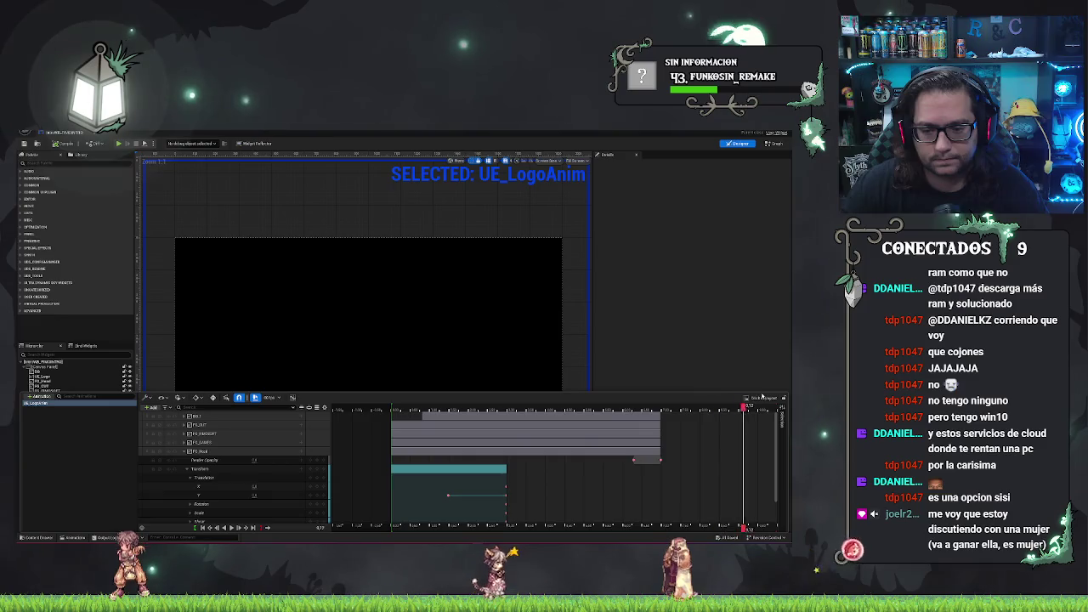
{"action": "scroll", "coordinate": [553, 459], "scroll_direction": "down", "scroll_amount": 1}
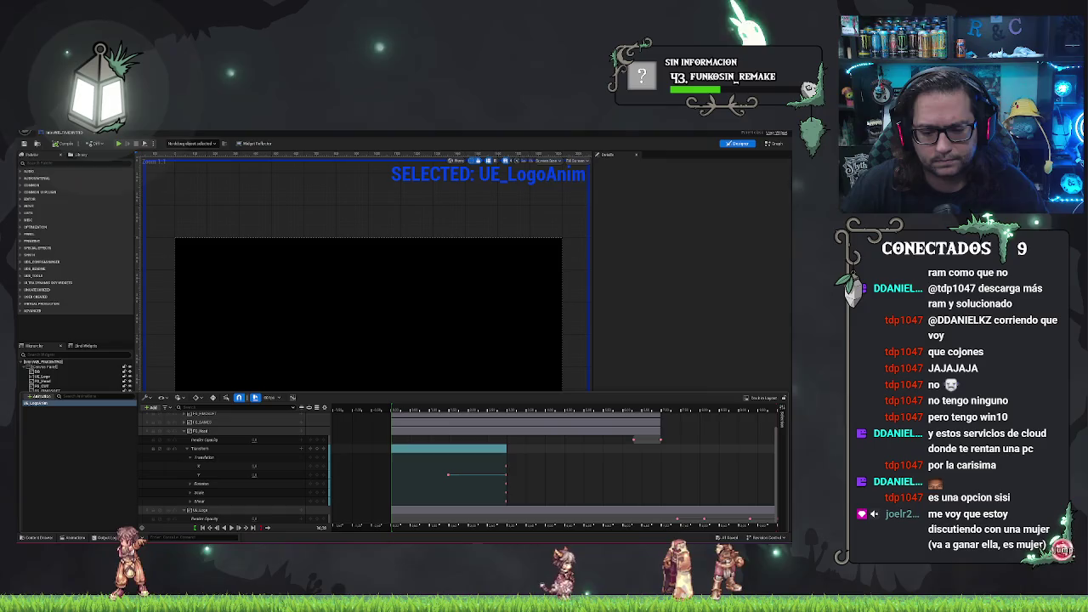
{"action": "scroll", "coordinate": [552, 458], "scroll_direction": "up", "scroll_amount": 1}
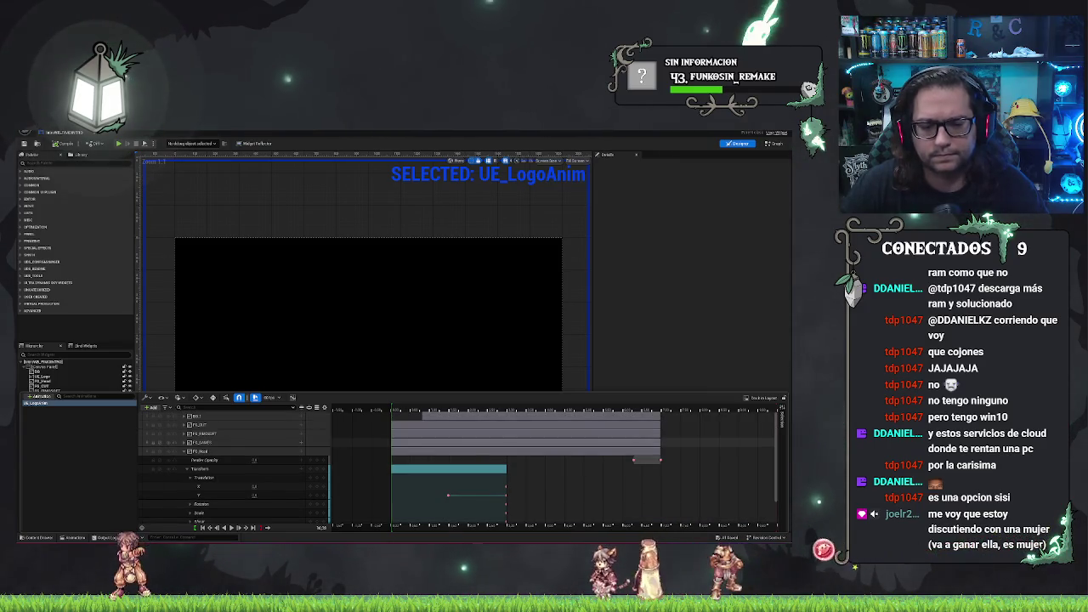
{"action": "left_click", "coordinate": [92, 418]}
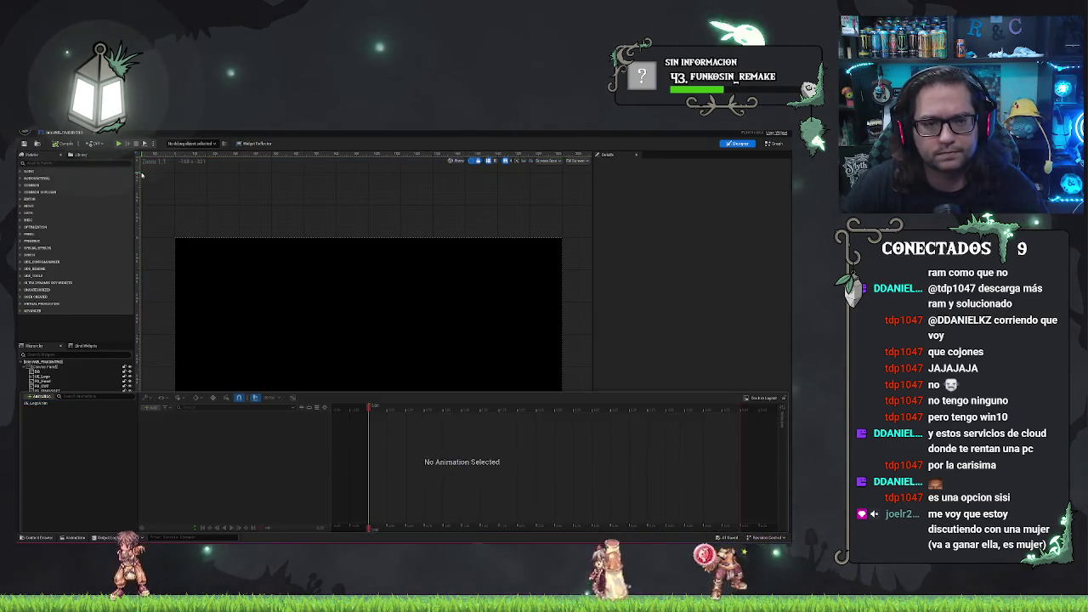
{"action": "right_click", "coordinate": [36, 403]}
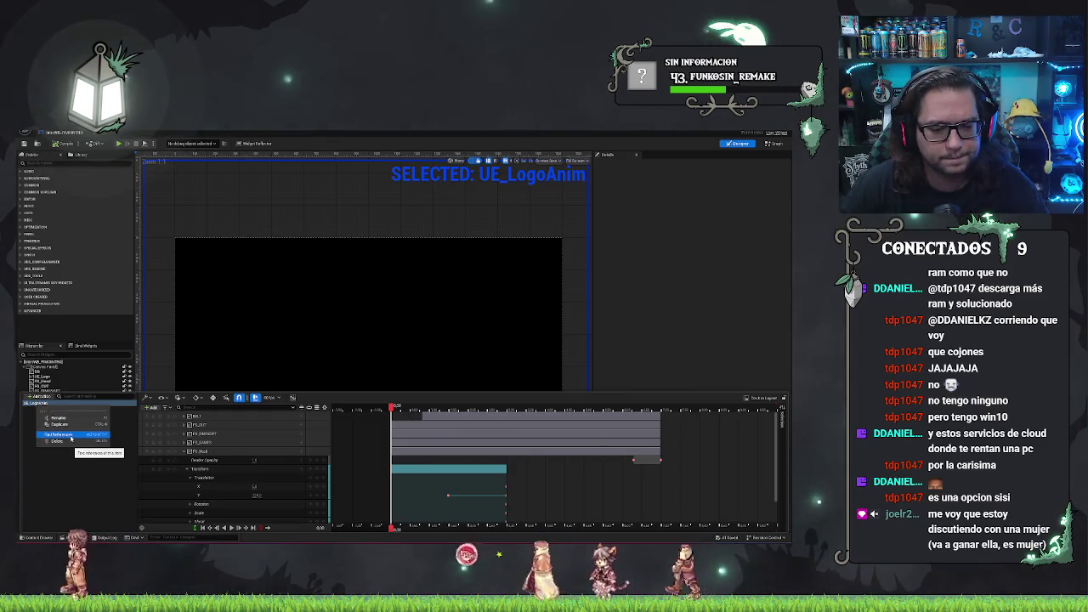
{"action": "left_click", "coordinate": [58, 417]}
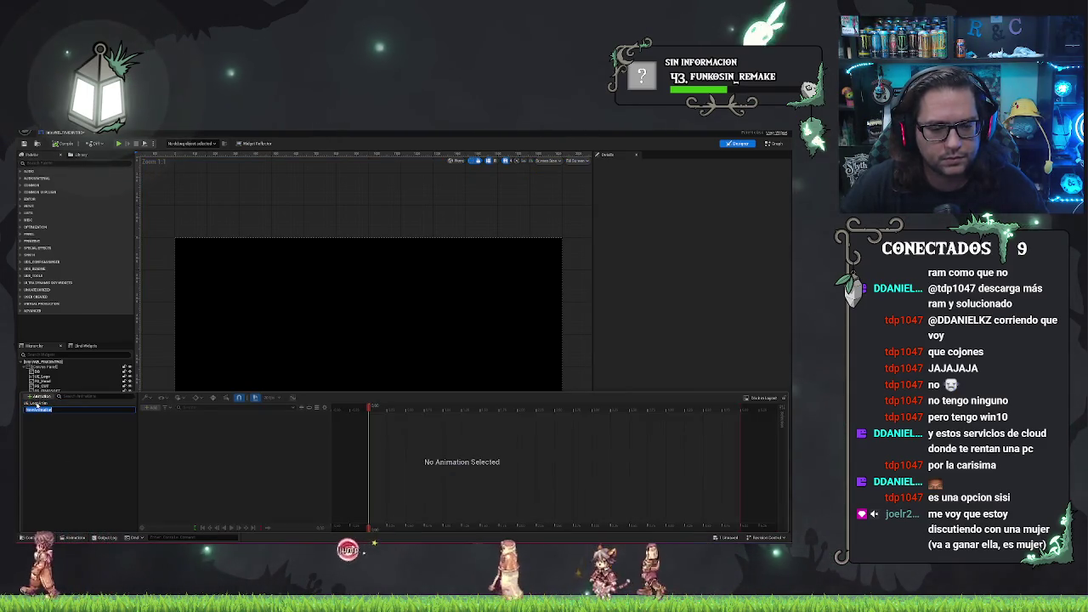
{"action": "key", "text": "ctrl+z"}
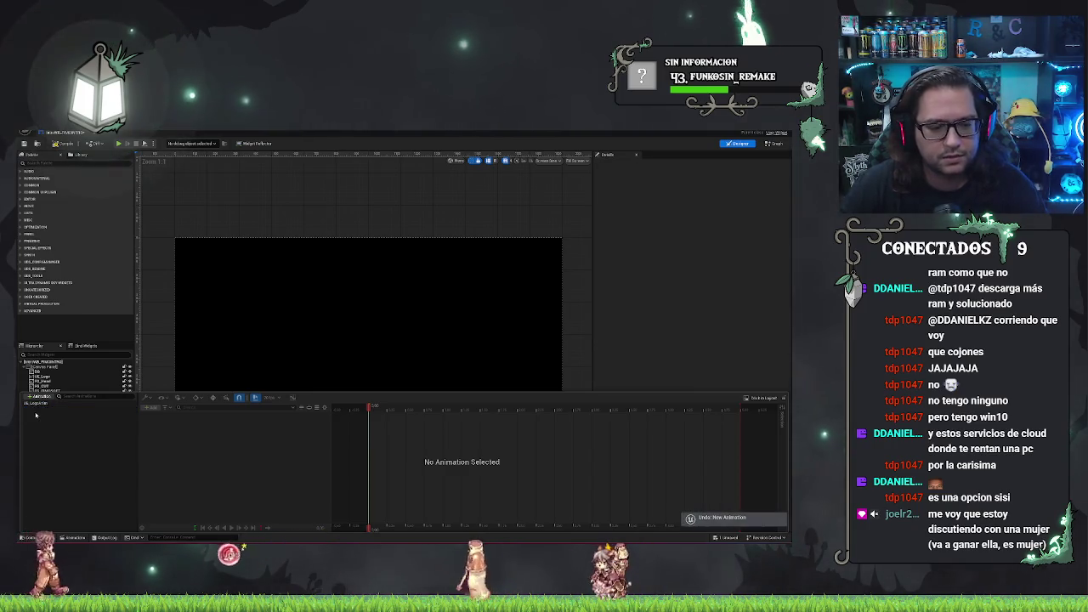
{"action": "left_click", "coordinate": [34, 404]}
{"action": "right_click", "coordinate": [30, 407]}
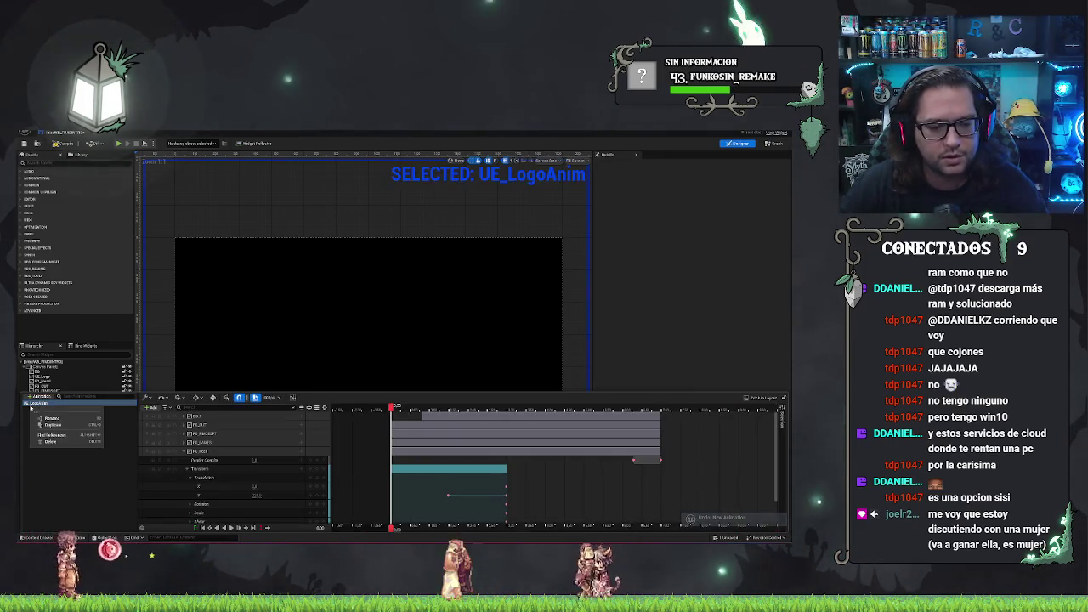
{"action": "left_click", "coordinate": [65, 441]}
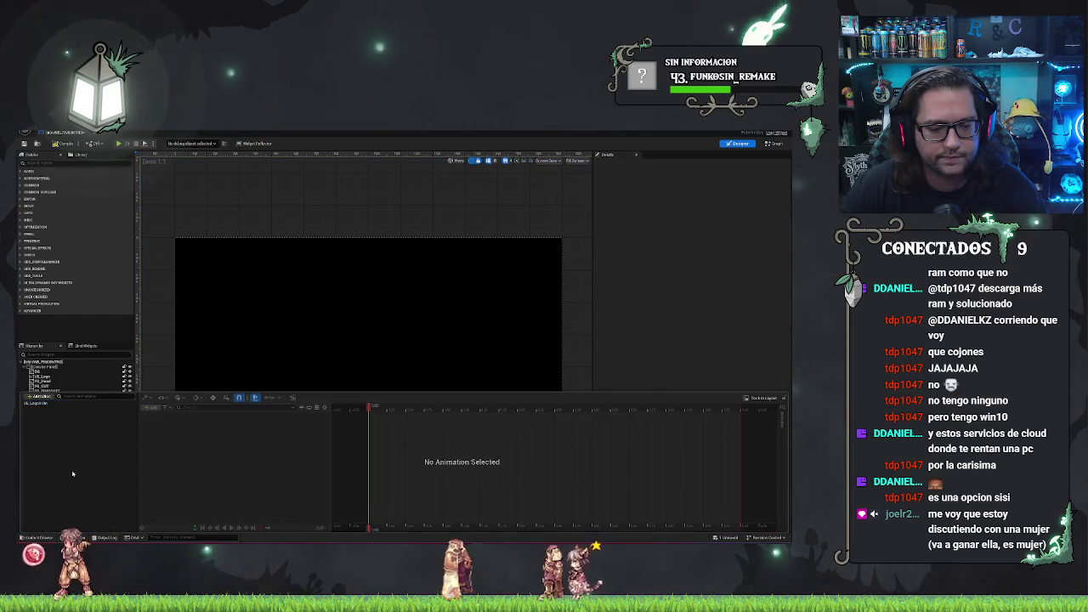
{"action": "left_click", "coordinate": [76, 143]}
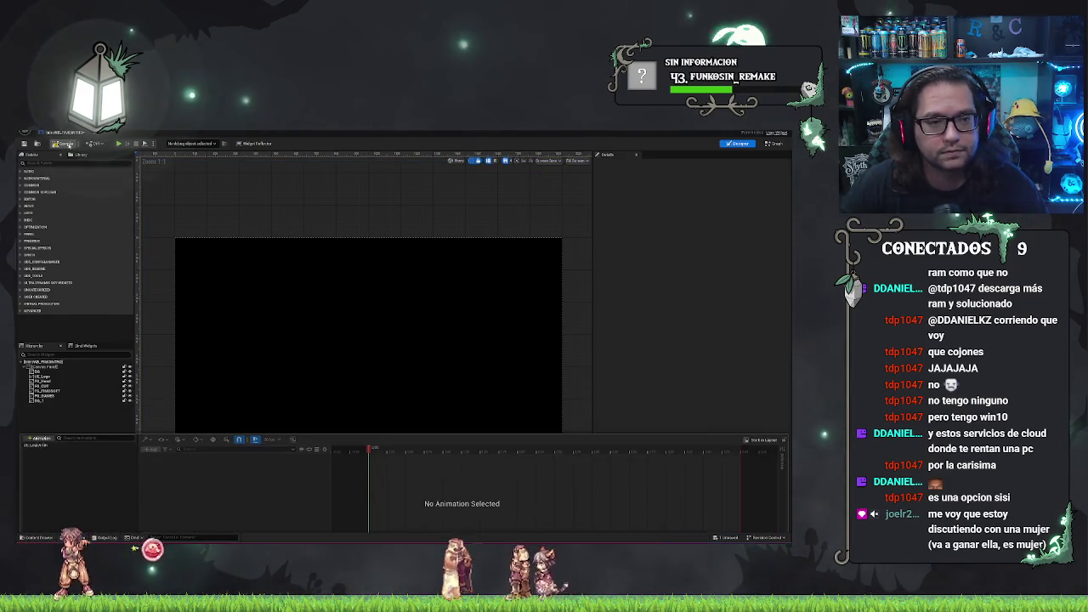
{"action": "left_click", "coordinate": [664, 145]}
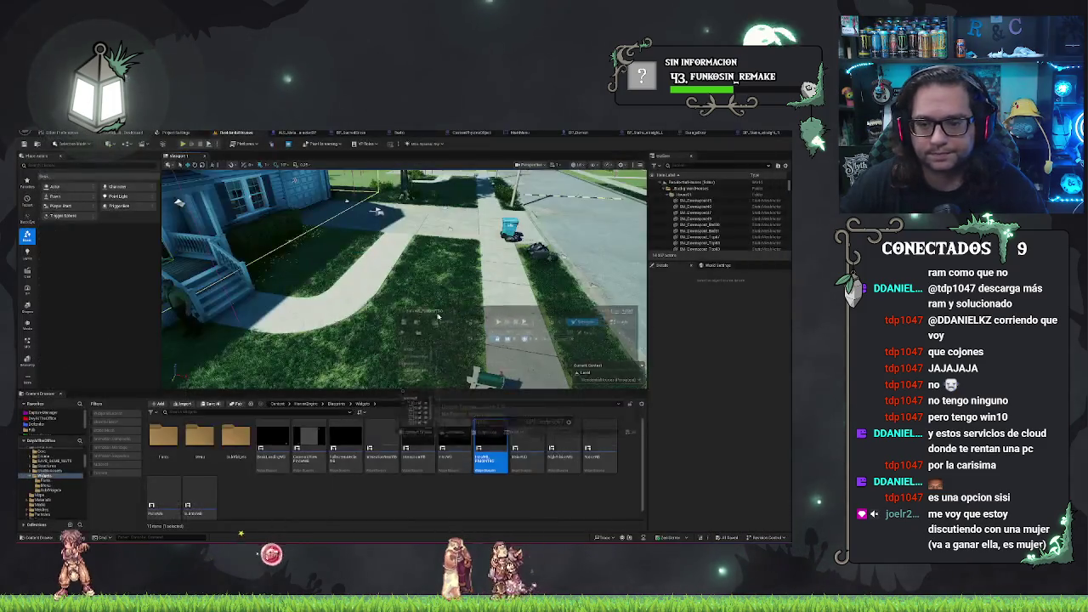
Return to the widget blueprint, close the extra document, and show the UE_LogoAnim animation.
{"action": "left_click", "coordinate": [755, 136]}
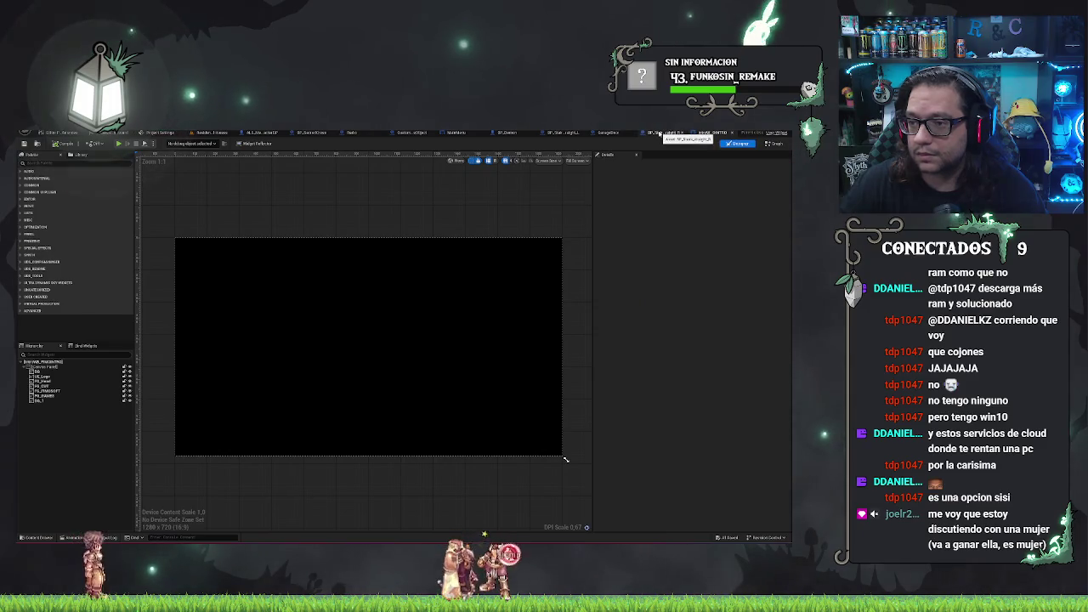
{"action": "left_click", "coordinate": [684, 133]}
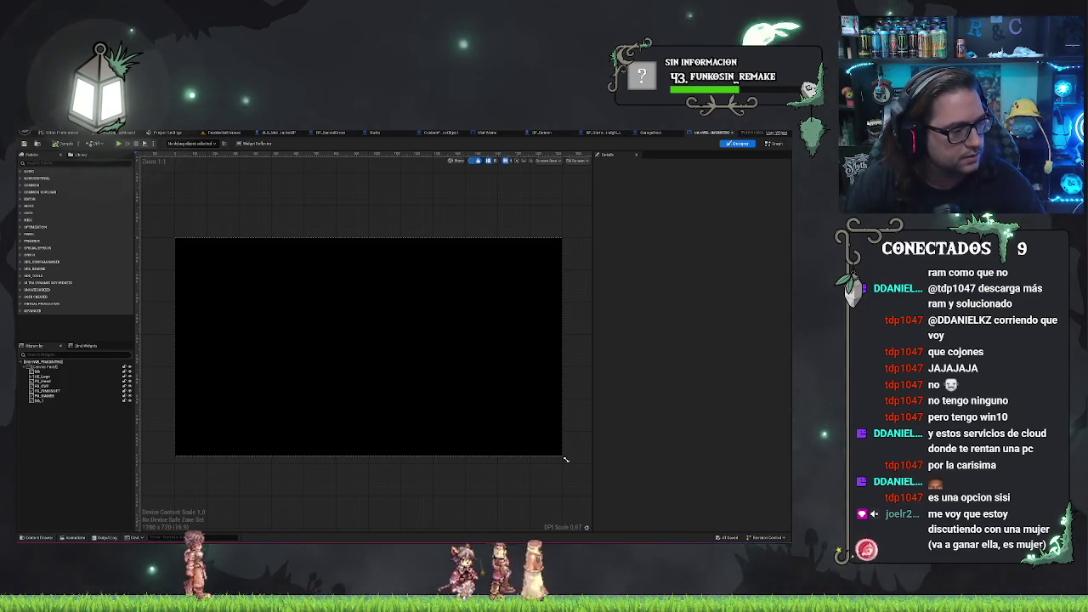
{"action": "left_click", "coordinate": [75, 537]}
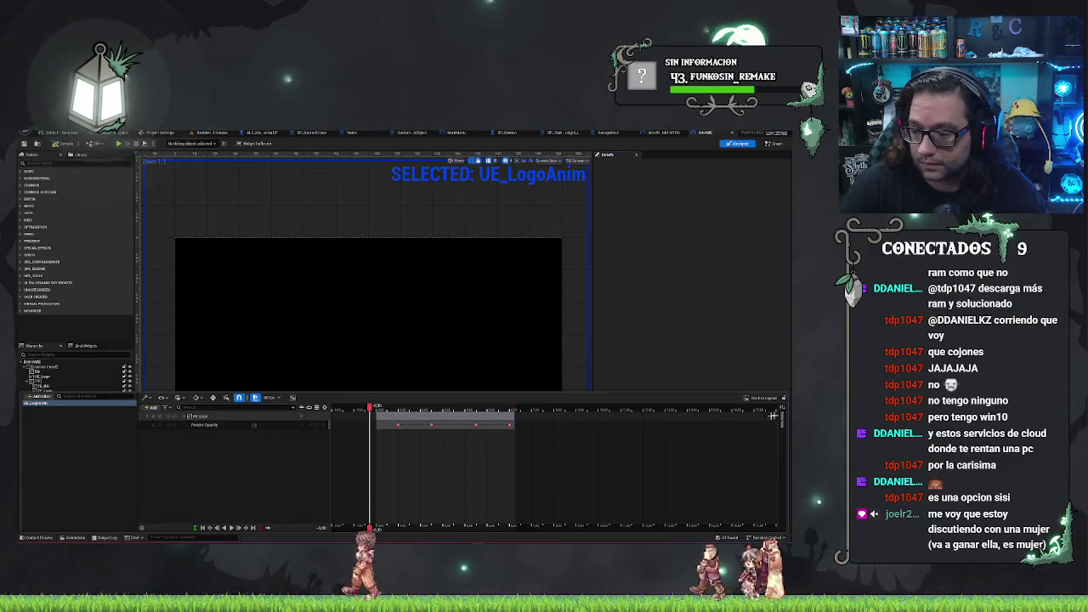
Drag the Render Opacity section later, preview the logo, and switch to the other widget blueprint.
{"action": "left_click", "coordinate": [407, 417]}
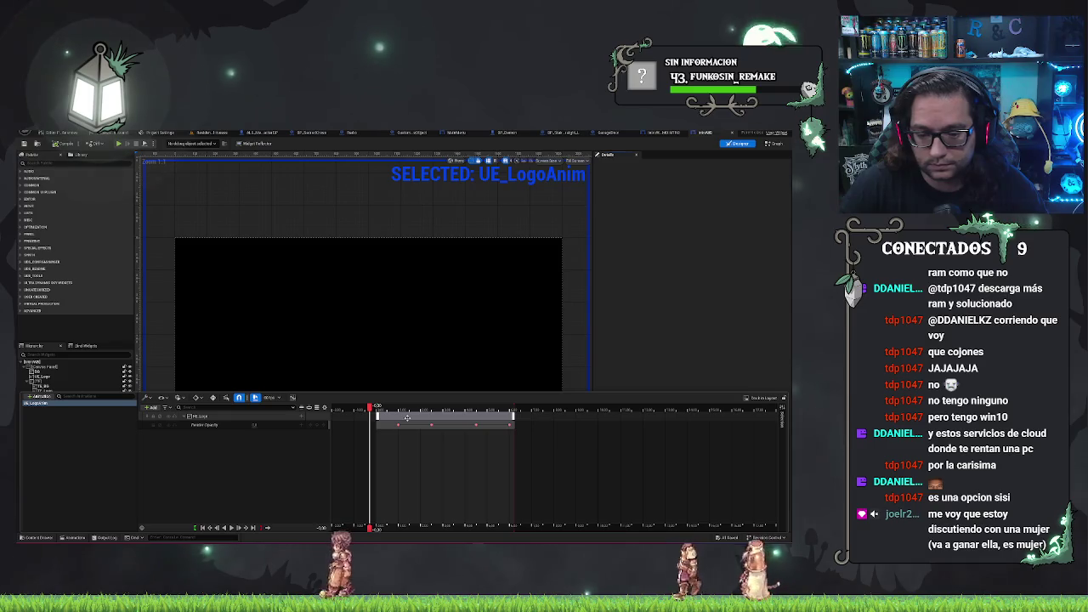
{"action": "left_click", "coordinate": [390, 424]}
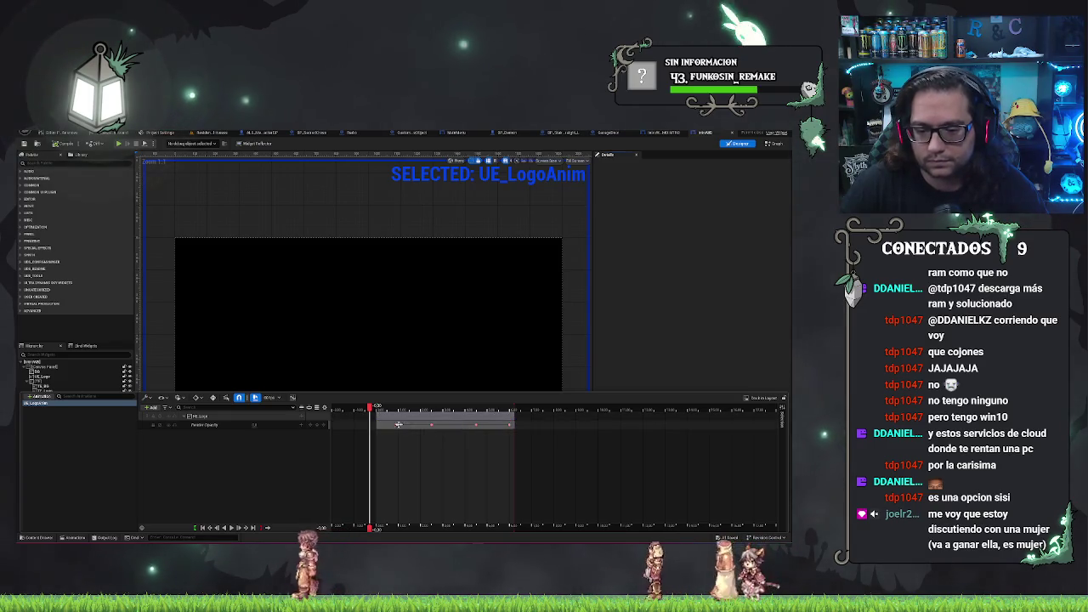
{"action": "mouse_move", "coordinate": [391, 427]}
{"action": "left_mouse_down"}
{"action": "mouse_move", "coordinate": [483, 429]}
{"action": "mouse_move", "coordinate": [385, 431]}
{"action": "left_mouse_up"}
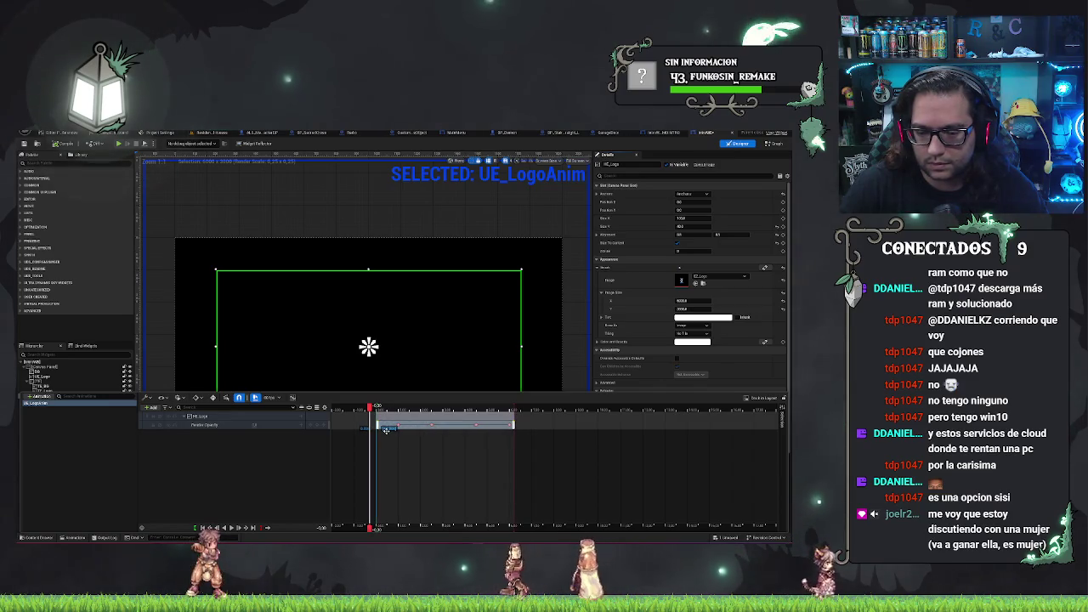
{"action": "left_click_drag", "start_coordinate": [386, 431], "coordinate": [529, 435]}
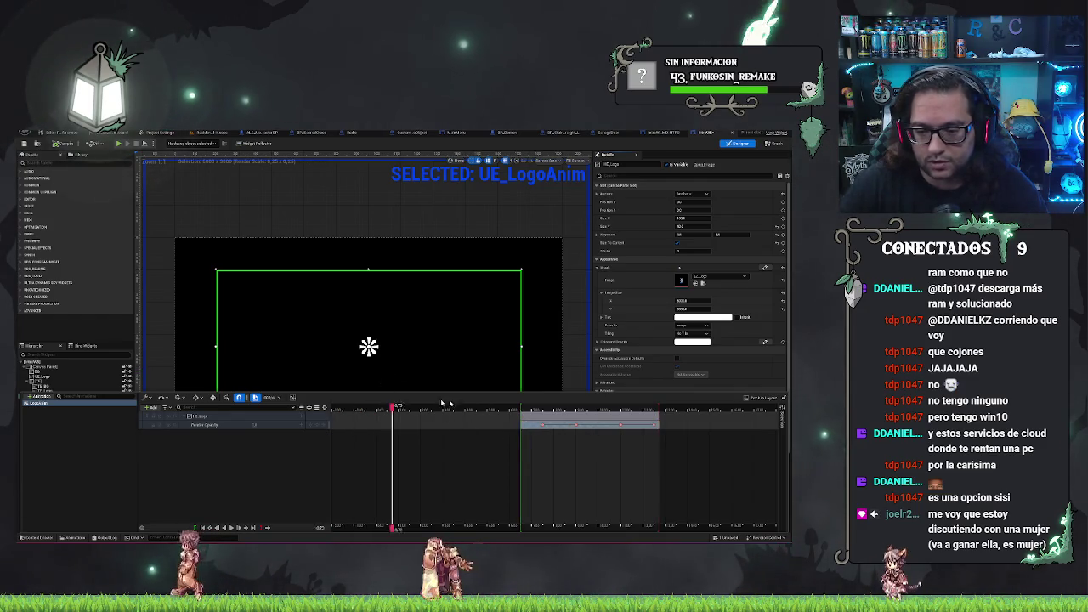
{"action": "left_click_drag", "start_coordinate": [442, 408], "coordinate": [562, 408]}
{"action": "left_click", "coordinate": [676, 133]}
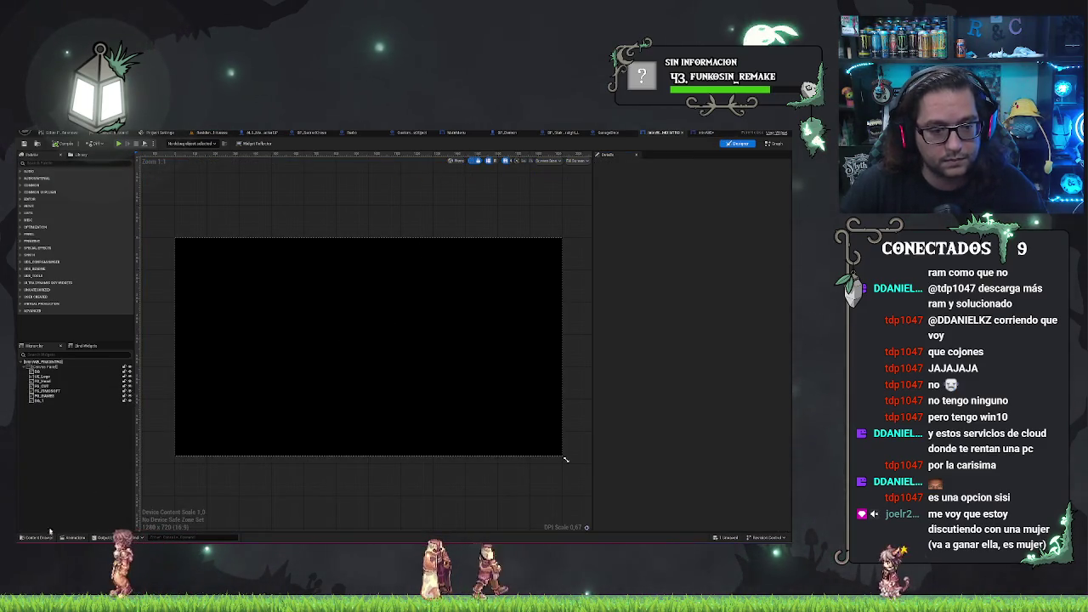
Step through the menu widget's image widgets, select a range of them, and return to UE_LogoAnim.
{"action": "left_click", "coordinate": [51, 382]}
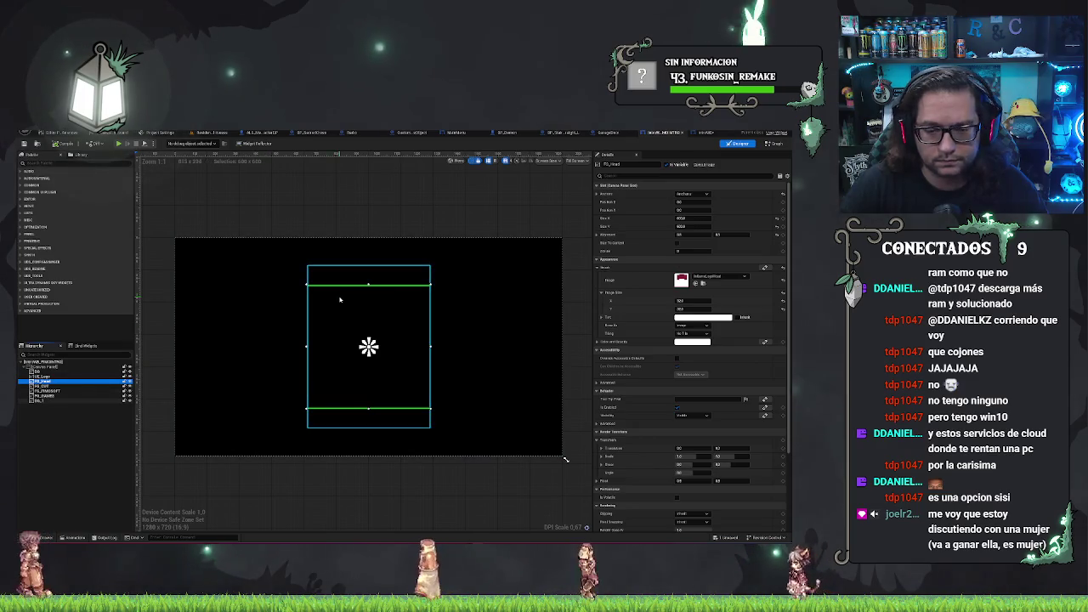
{"action": "left_click", "coordinate": [39, 390]}
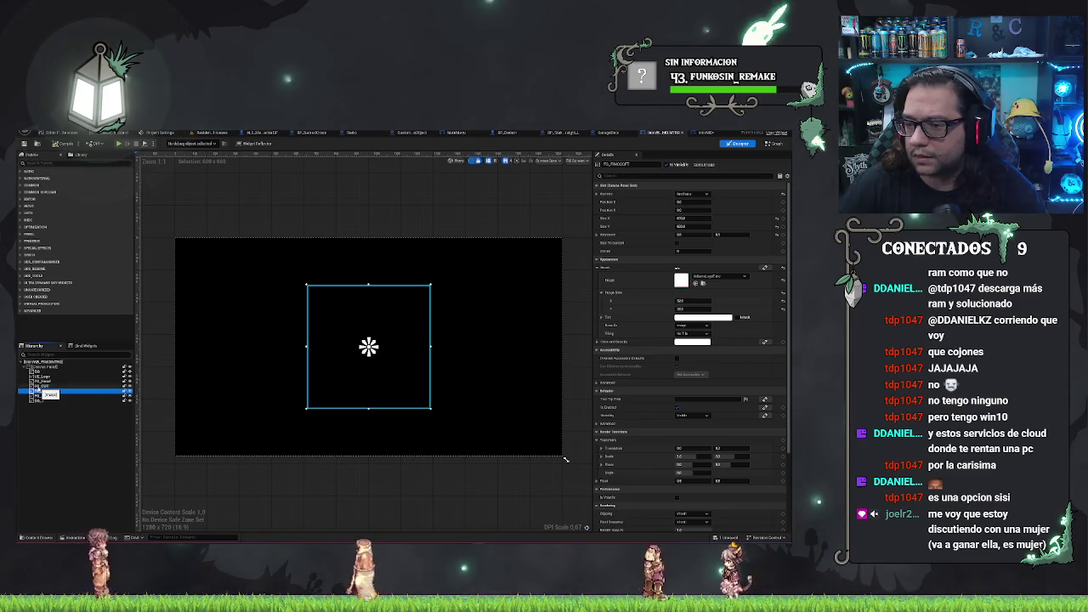
{"action": "key", "text": "Down"}
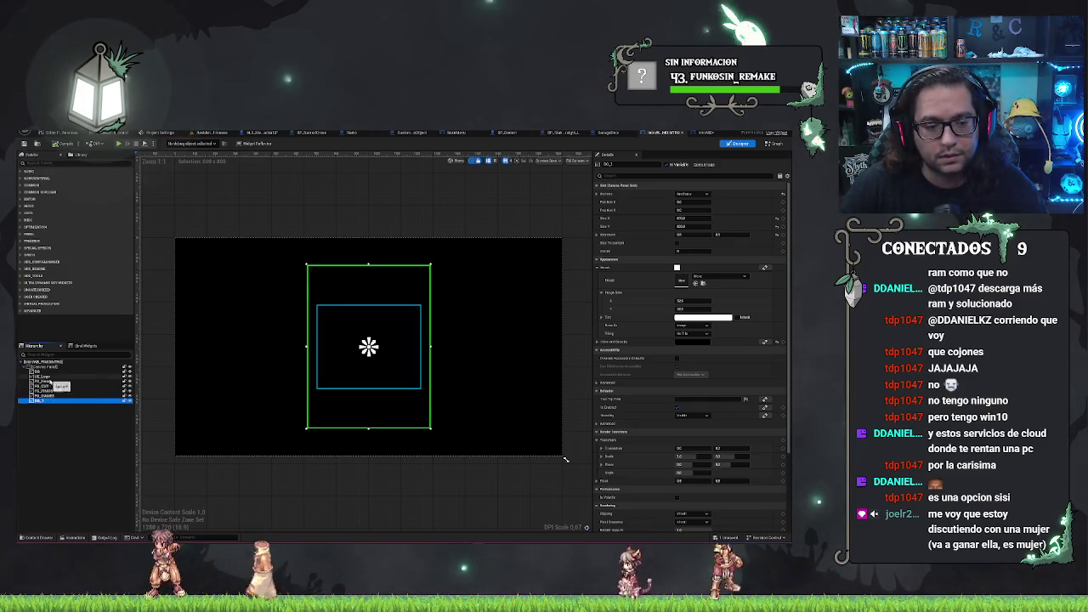
{"action": "left_click", "coordinate": [43, 383], "text": "shift"}
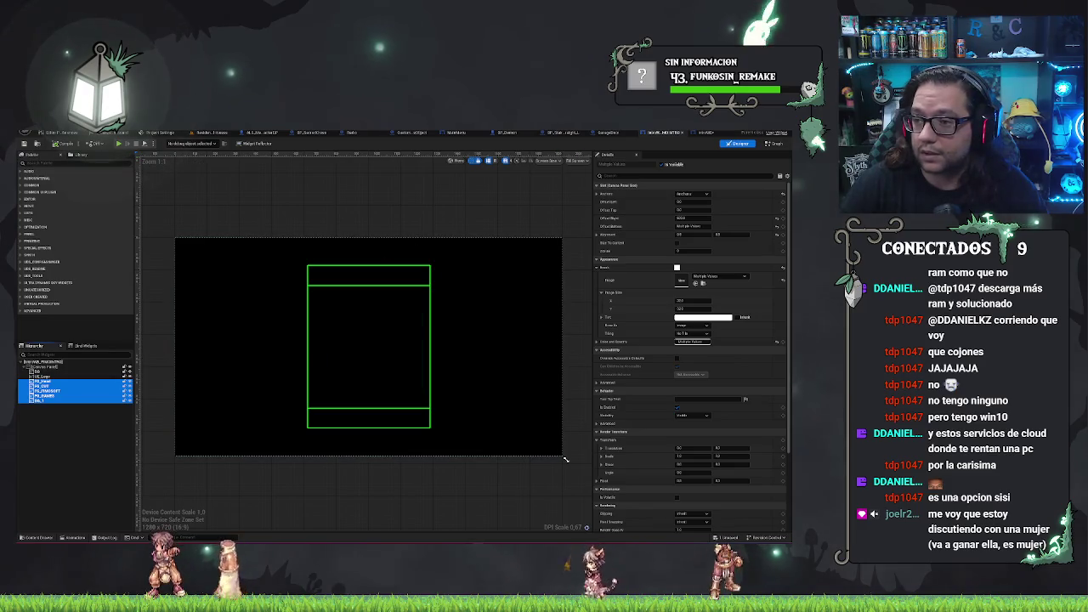
{"action": "left_click", "coordinate": [41, 396]}
{"action": "key", "text": "Delete"}
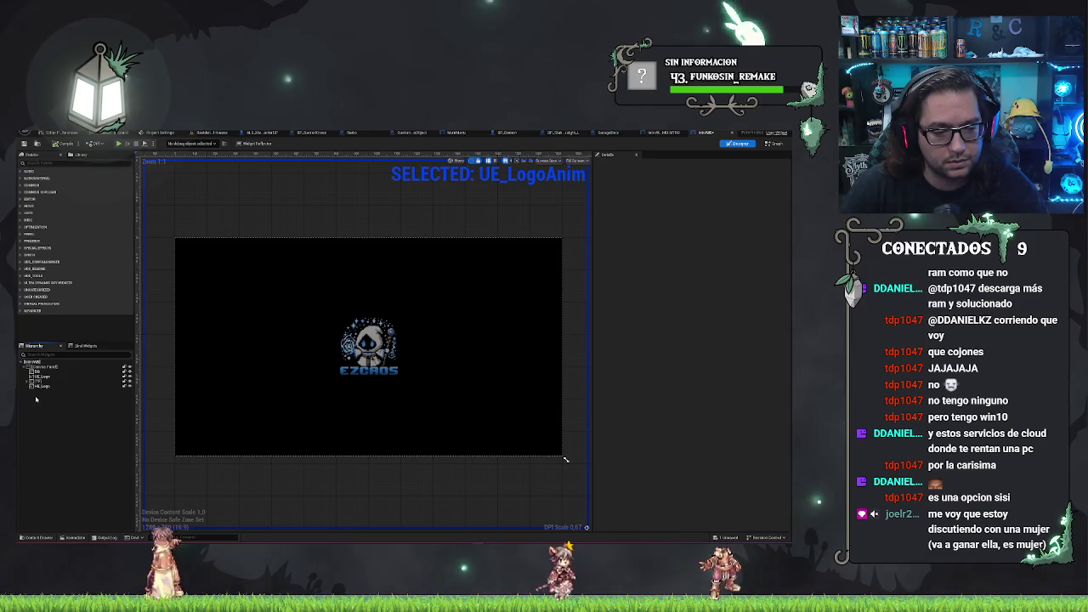
Expand the menu widget's hierarchy and copy the selected image widgets.
{"action": "left_click", "coordinate": [29, 383]}
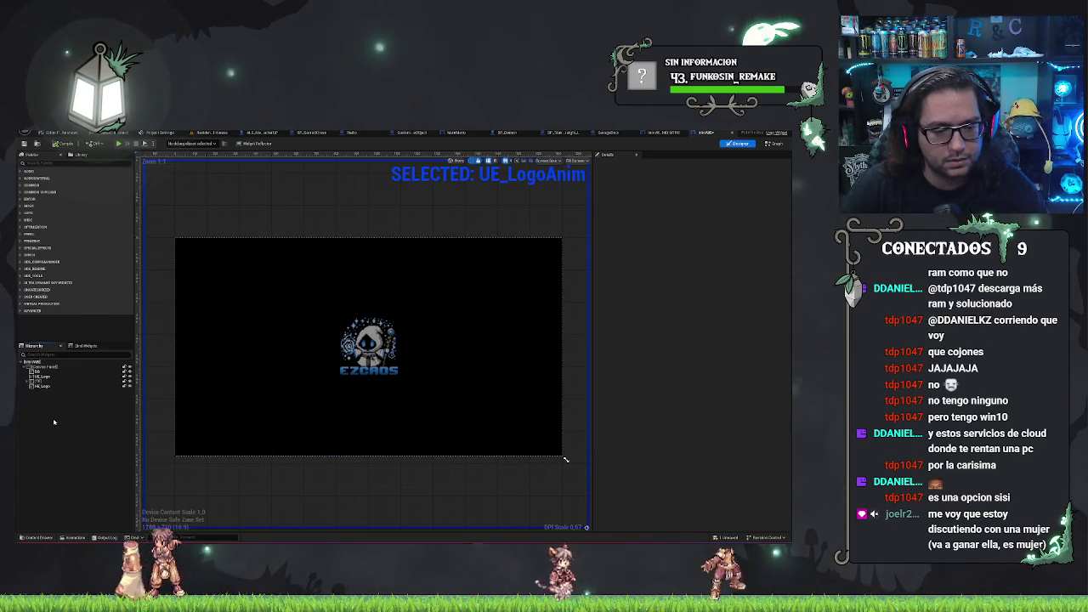
{"action": "right_click", "coordinate": [48, 415]}
{"action": "mouse_move", "coordinate": [64, 476]}
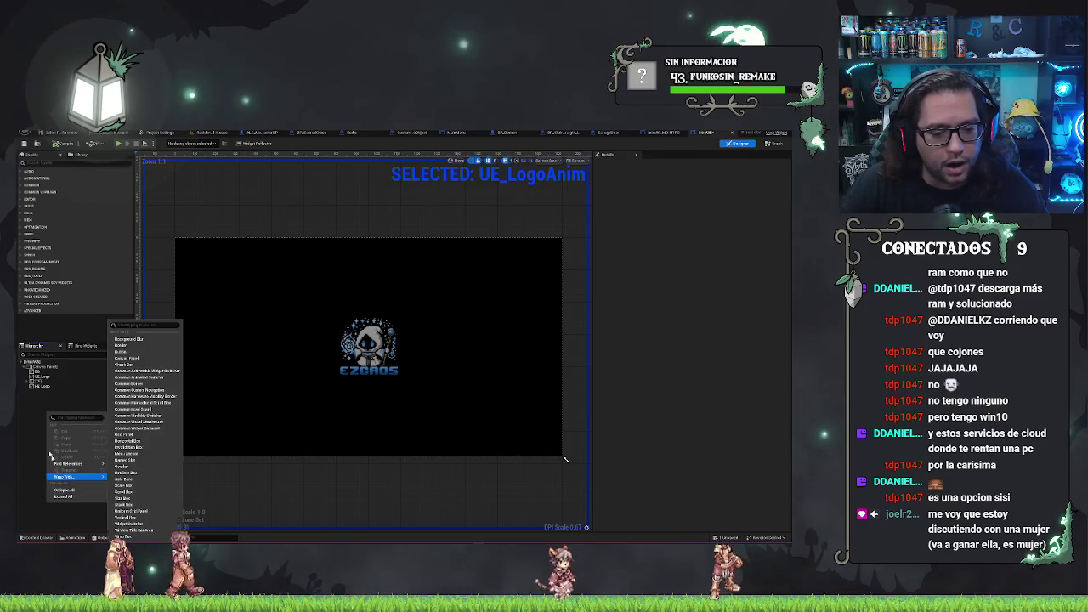
{"action": "left_click", "coordinate": [52, 408]}
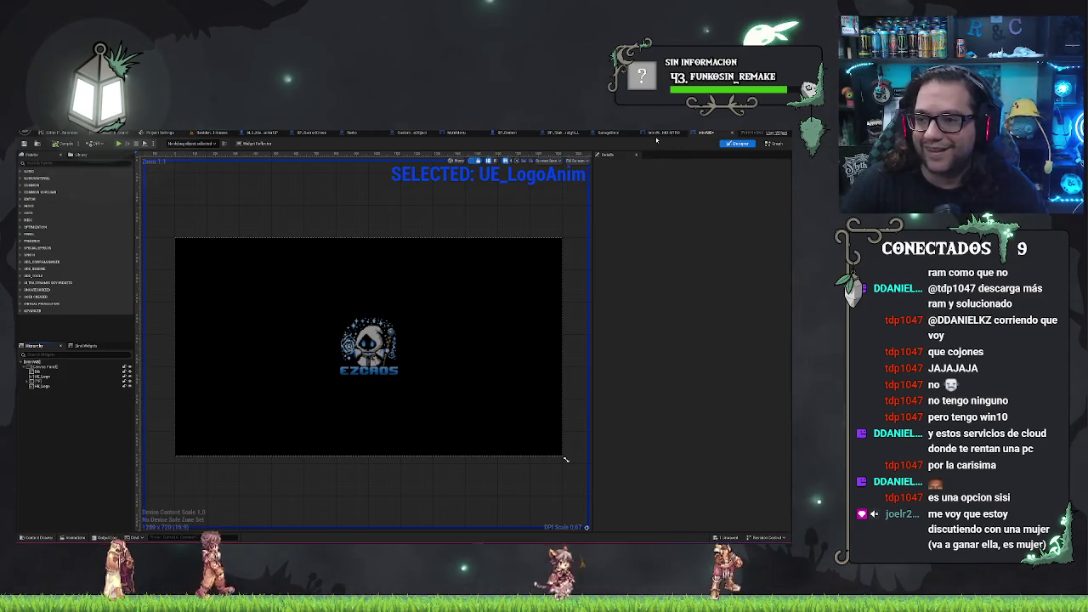
{"action": "right_click", "coordinate": [47, 383]}
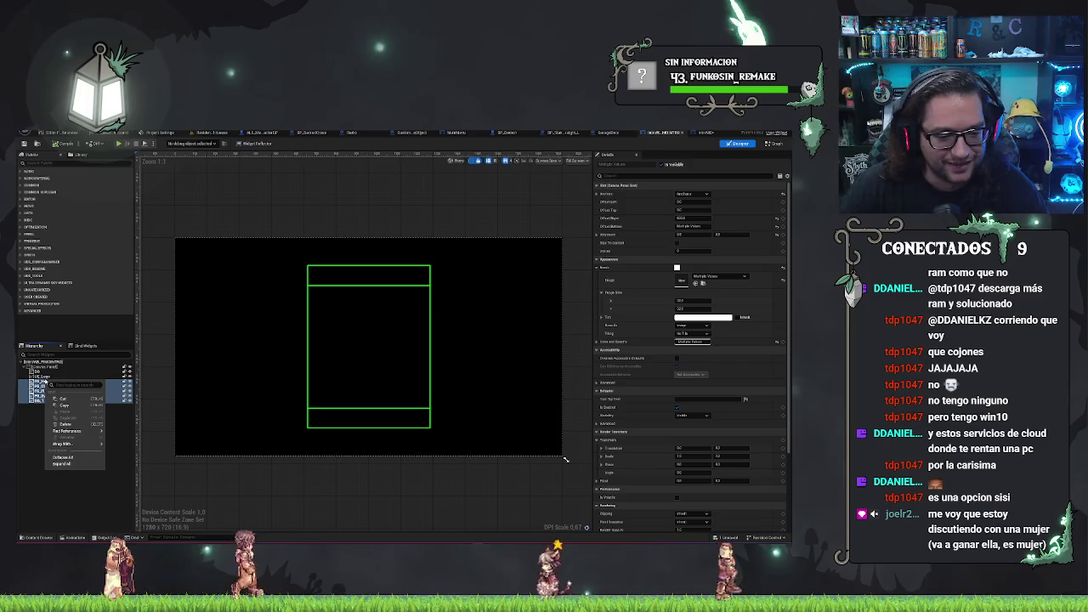
{"action": "key", "text": "Escape"}
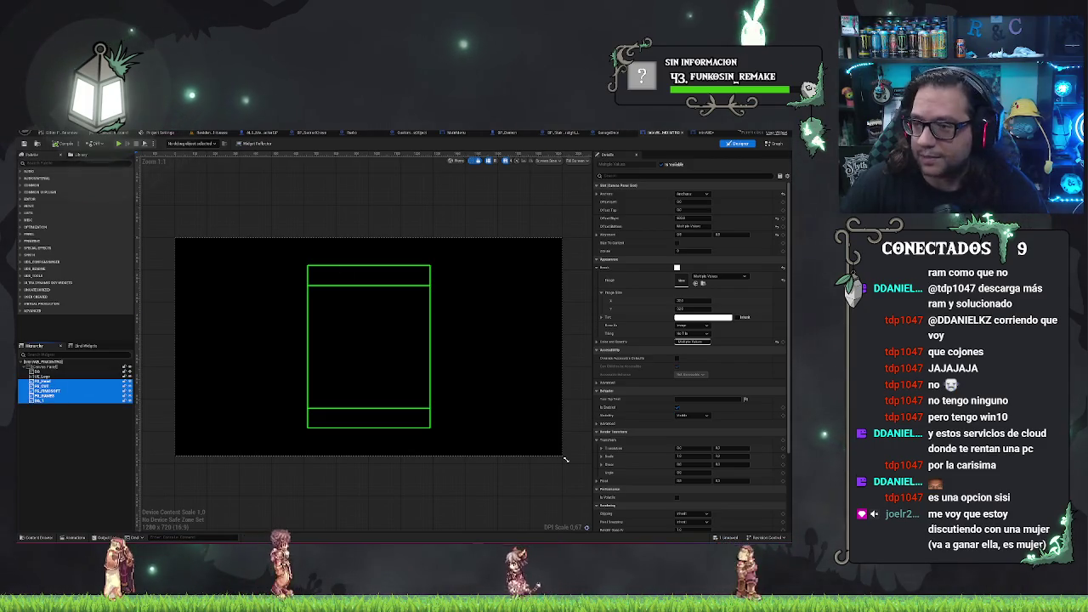
In UE_LogoAnim, collapse the hierarchy, paste the images into the Canvas Panel, and reorder them.
{"action": "left_click", "coordinate": [36, 361]}
{"action": "right_click", "coordinate": [68, 408]}
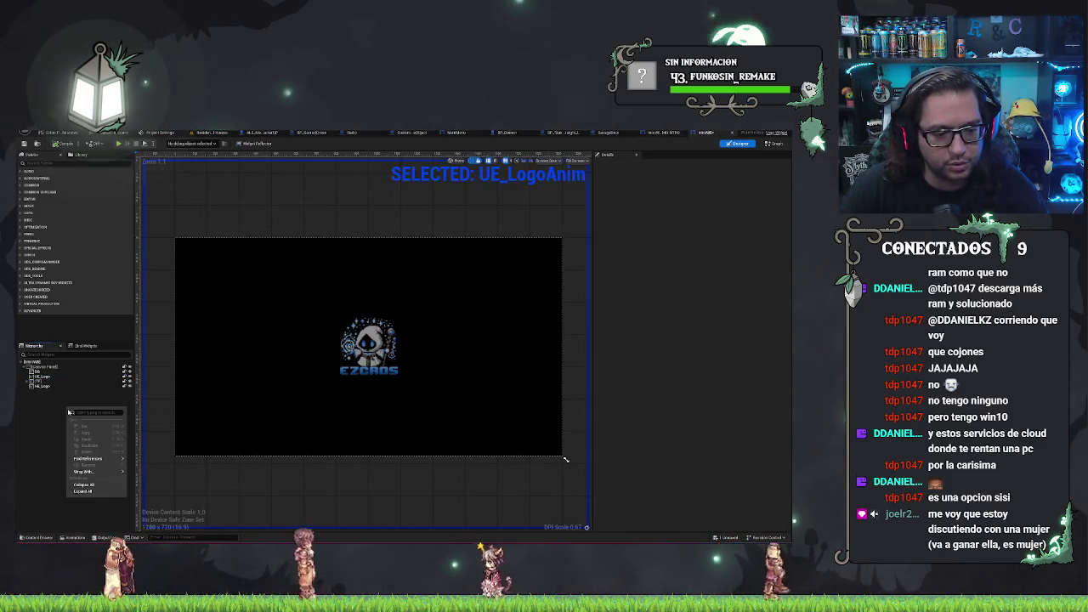
{"action": "left_click", "coordinate": [104, 487]}
{"action": "left_click", "coordinate": [32, 362]}
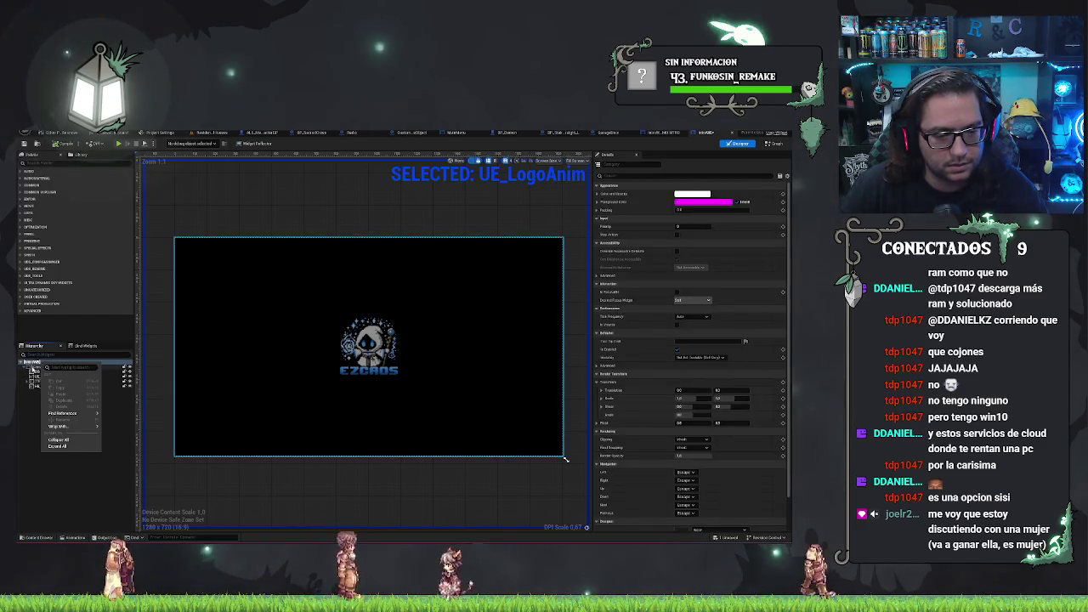
{"action": "left_click", "coordinate": [23, 362]}
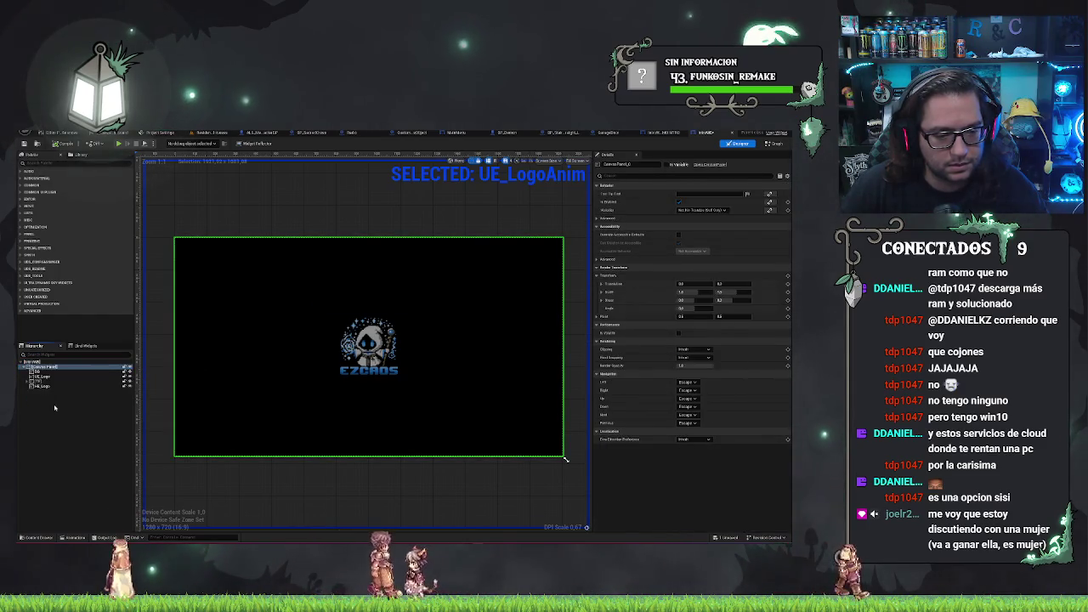
{"action": "left_click", "coordinate": [45, 392]}
{"action": "left_click", "coordinate": [44, 410], "text": "shift"}
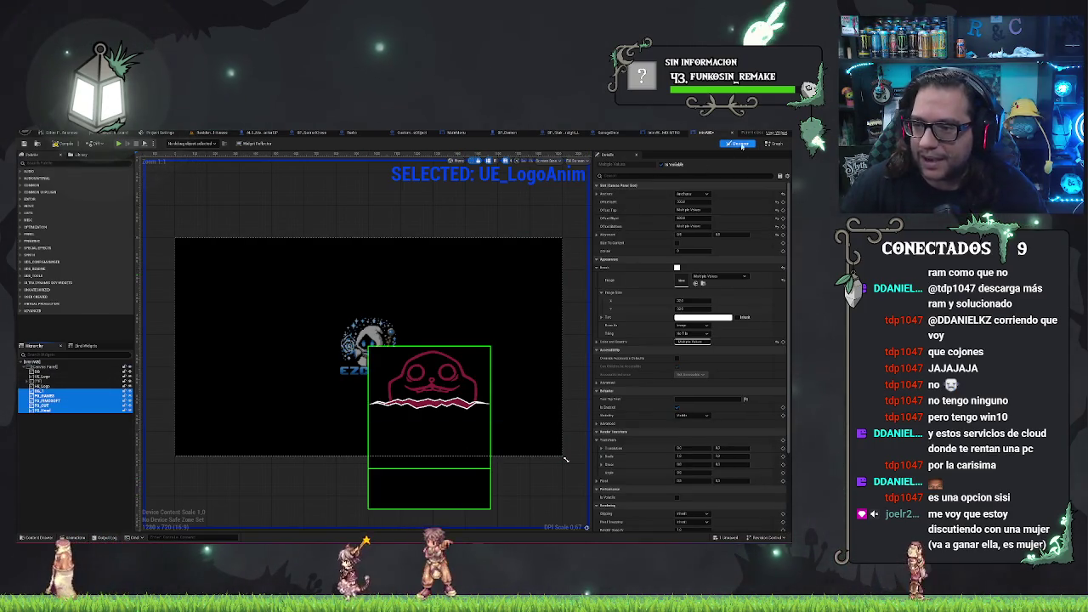
{"action": "left_click_drag", "start_coordinate": [43, 400], "coordinate": [43, 384]}
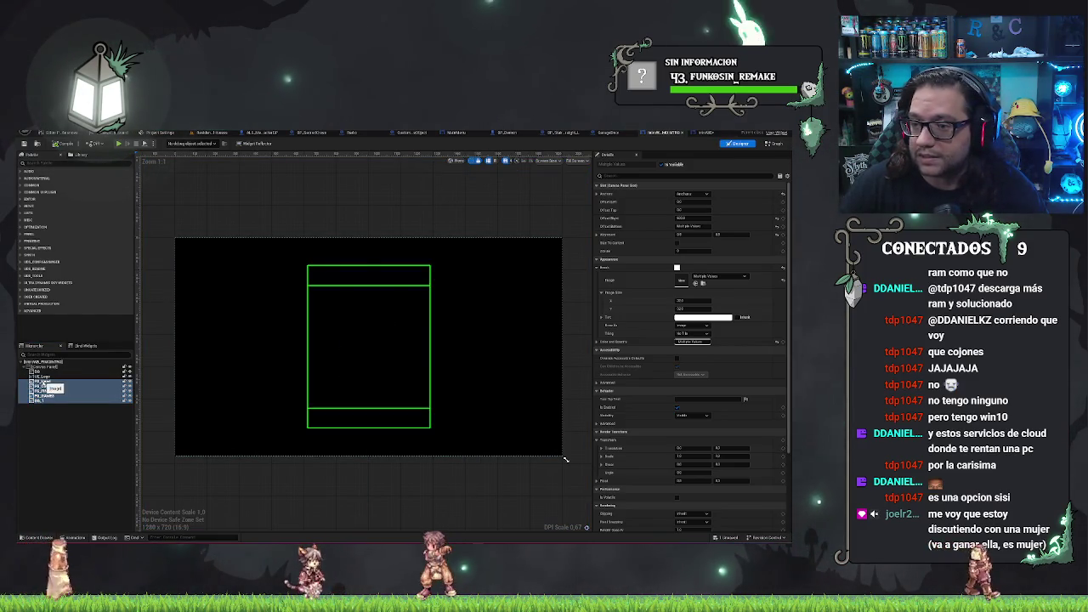
Step through the UE_LogoAnim hierarchy rows and shift-select all the pasted logo pieces together.
{"action": "left_click", "coordinate": [41, 384]}
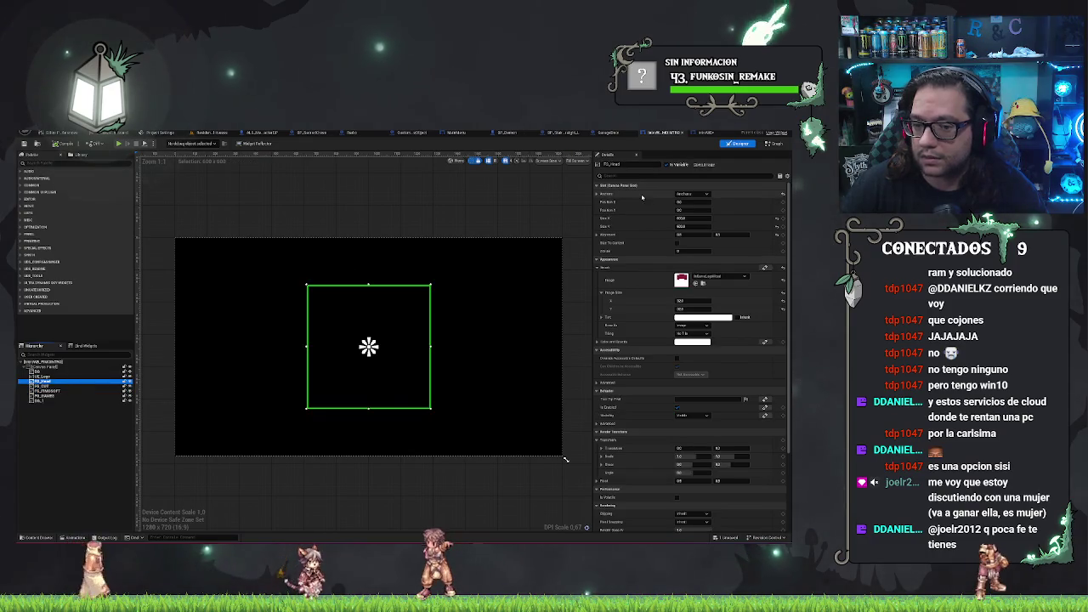
{"action": "left_click", "coordinate": [703, 194]}
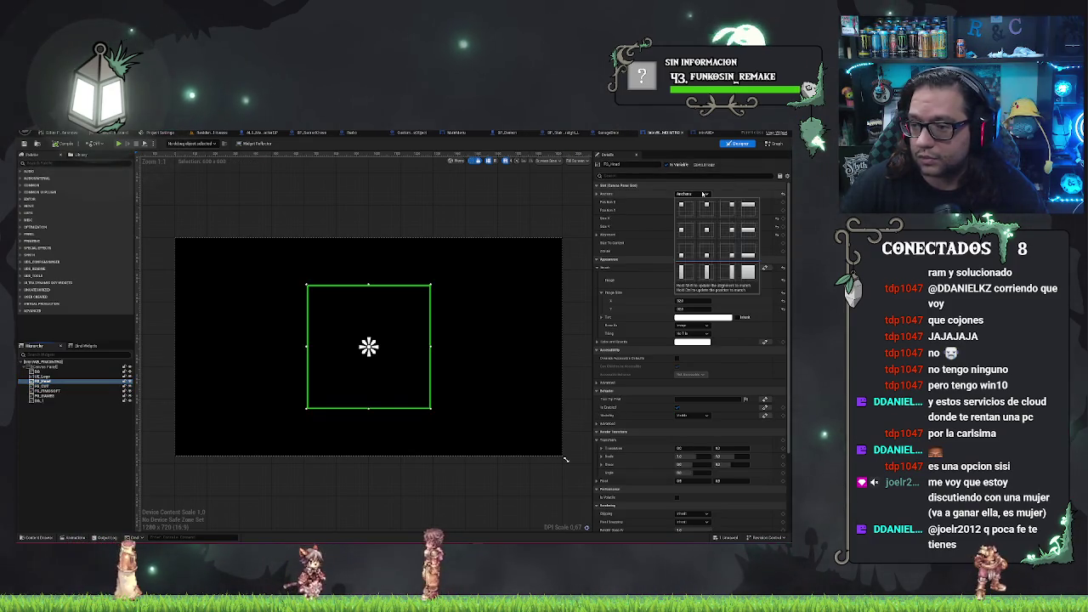
{"action": "left_click", "coordinate": [703, 193]}
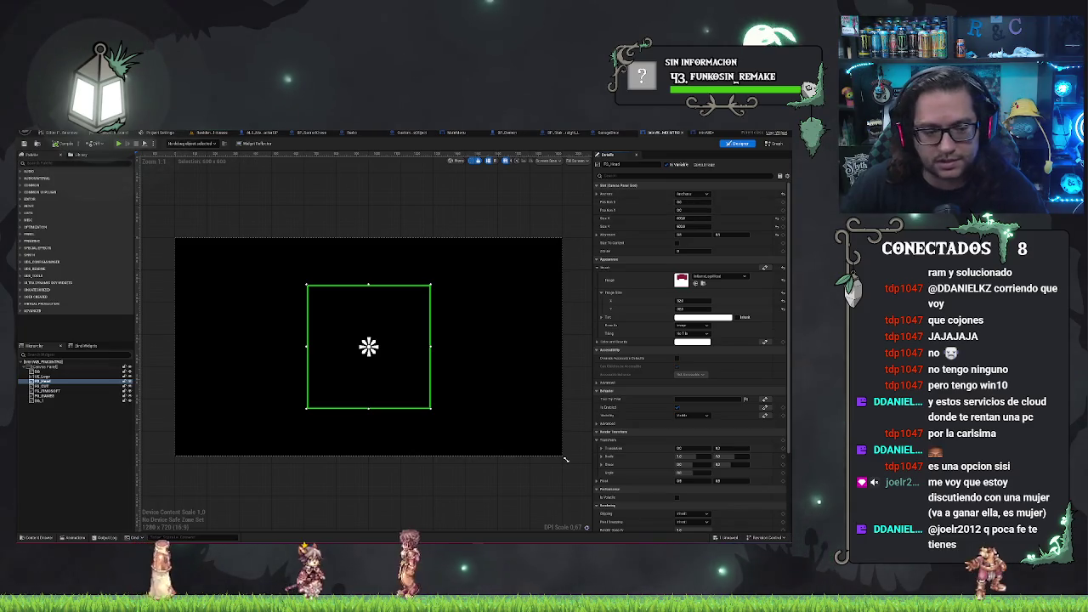
{"action": "key", "text": "Down"}
{"action": "key", "text": "Down"}
{"action": "key", "text": "Down"}
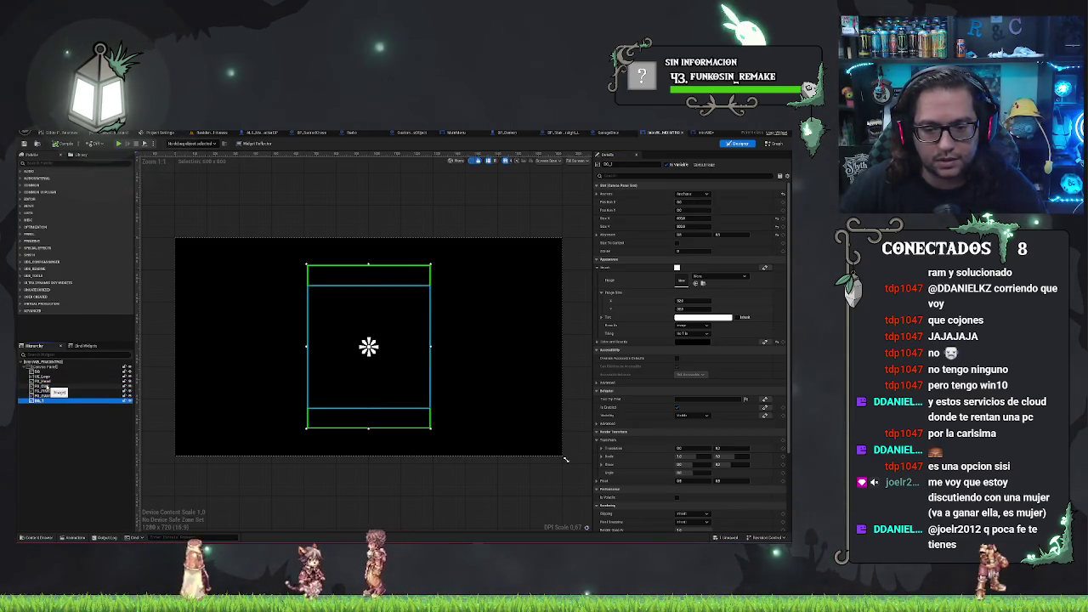
{"action": "key", "text": "Up"}
{"action": "key", "text": "Up"}
{"action": "key", "text": "Up"}
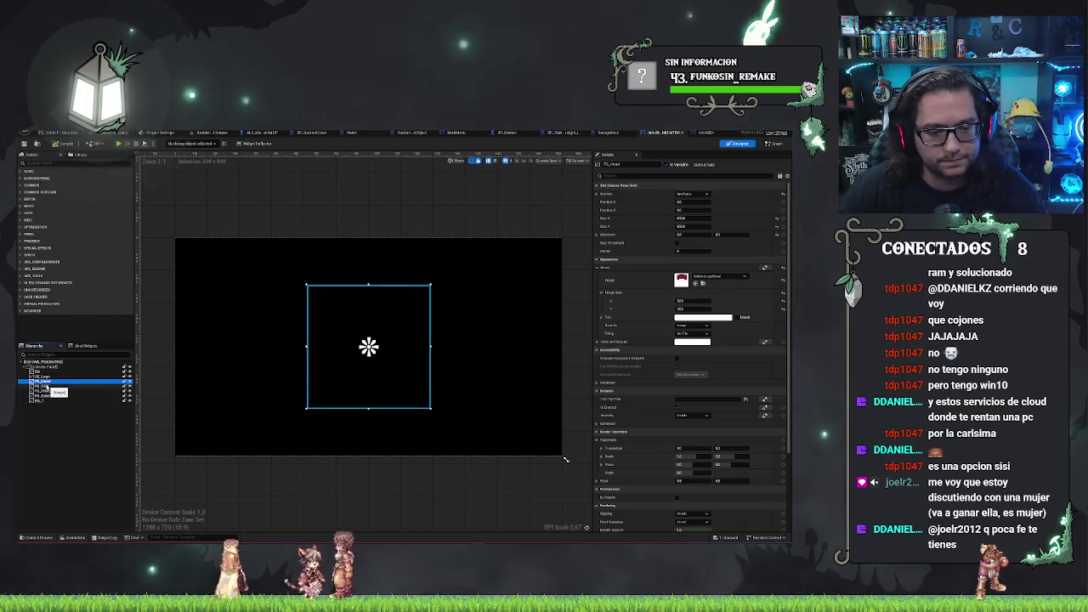
{"action": "key", "text": "Down"}
{"action": "key", "text": "Down"}
{"action": "key", "text": "Down"}
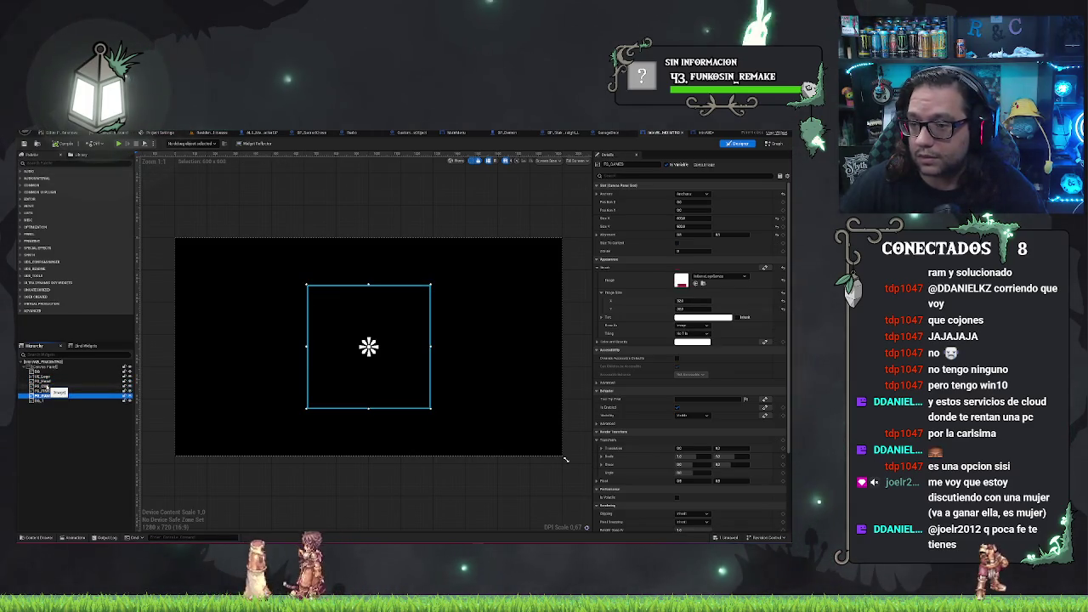
{"action": "key", "text": "Up"}
{"action": "key", "text": "Up"}
{"action": "key", "text": "Up"}
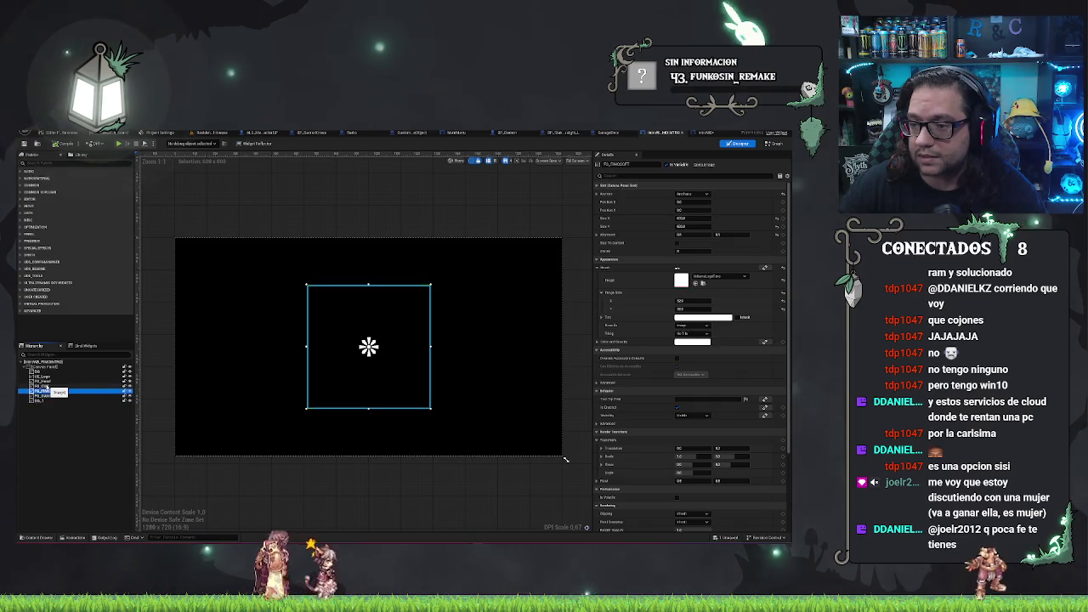
{"action": "key", "text": "Down"}
{"action": "key", "text": "Down"}
{"action": "key", "text": "Down"}
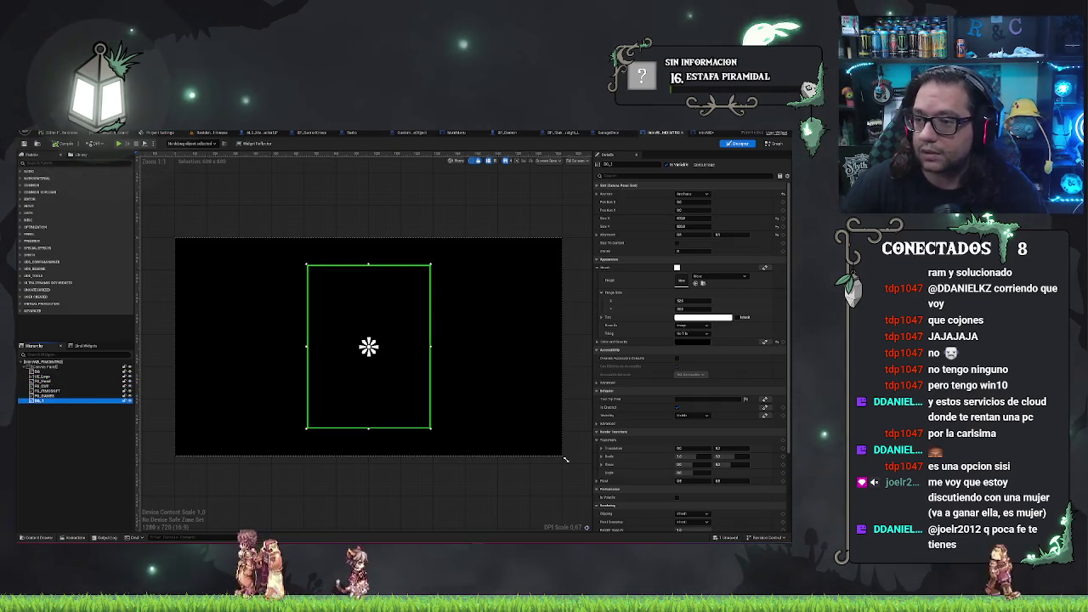
{"action": "key", "text": "shift+Down"}
{"action": "key", "text": "shift+Down"}
{"action": "key", "text": "shift+Down"}
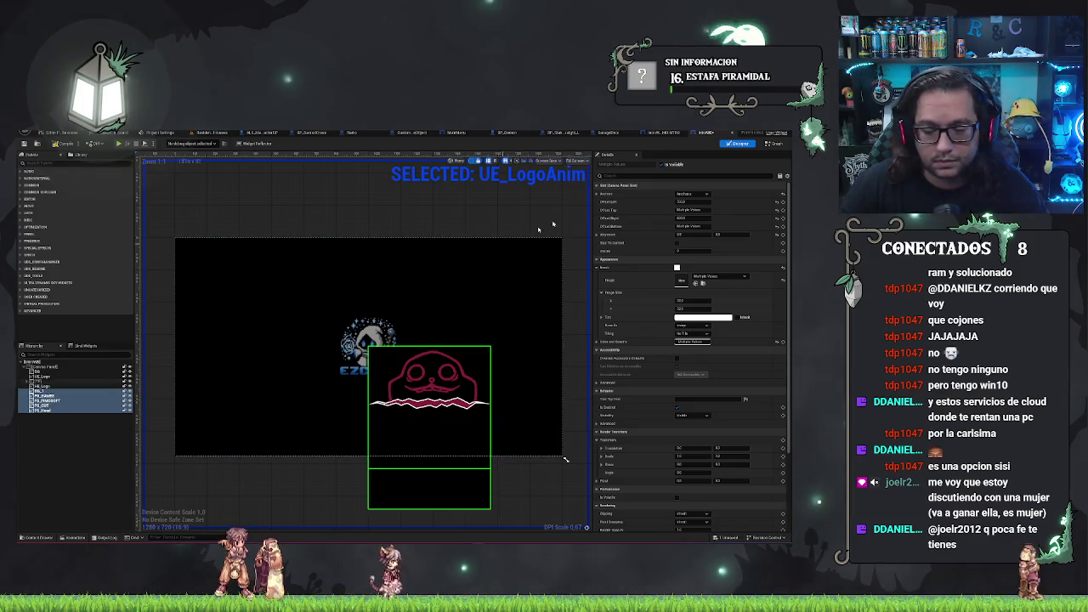
{"action": "left_click", "coordinate": [702, 194]}
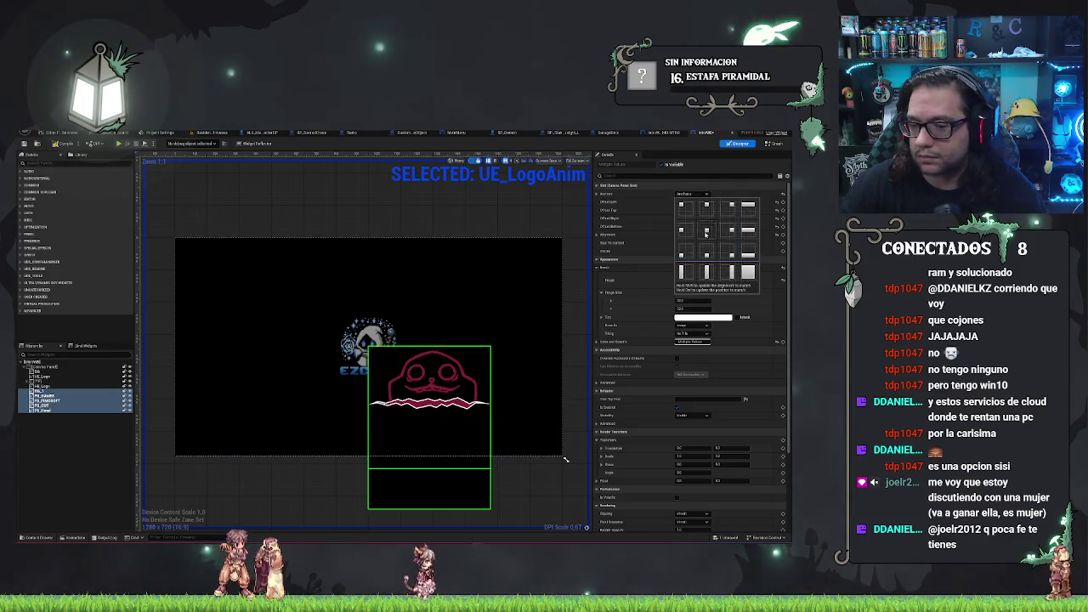
Set the logo pieces' Offset Left and Offset Top to 0 to centre them.
{"action": "left_click", "coordinate": [706, 204]}
{"action": "left_click", "coordinate": [692, 202]}
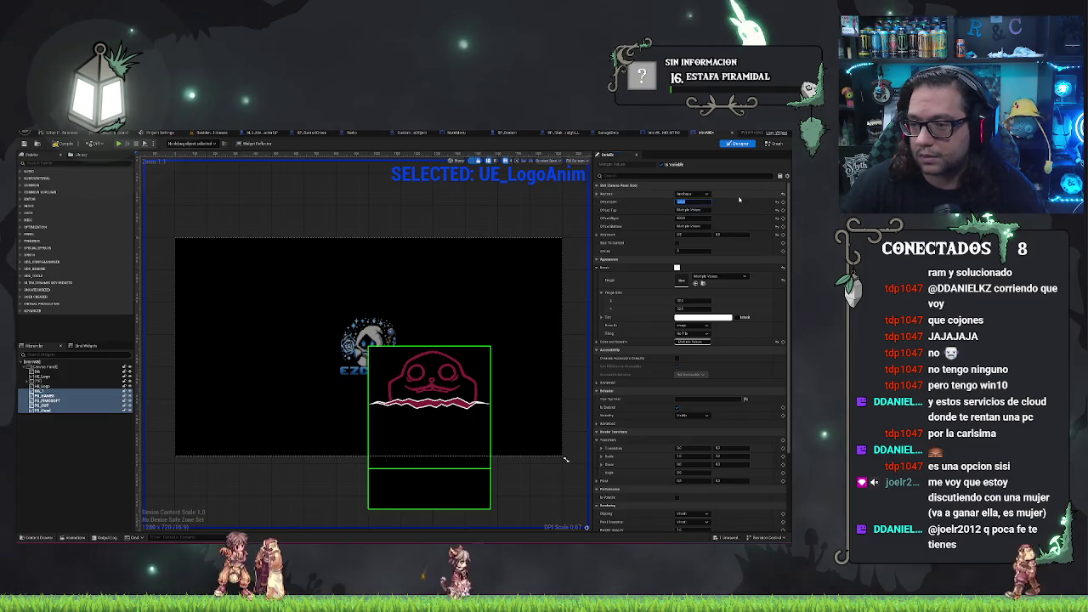
{"action": "key", "text": "Tab"}
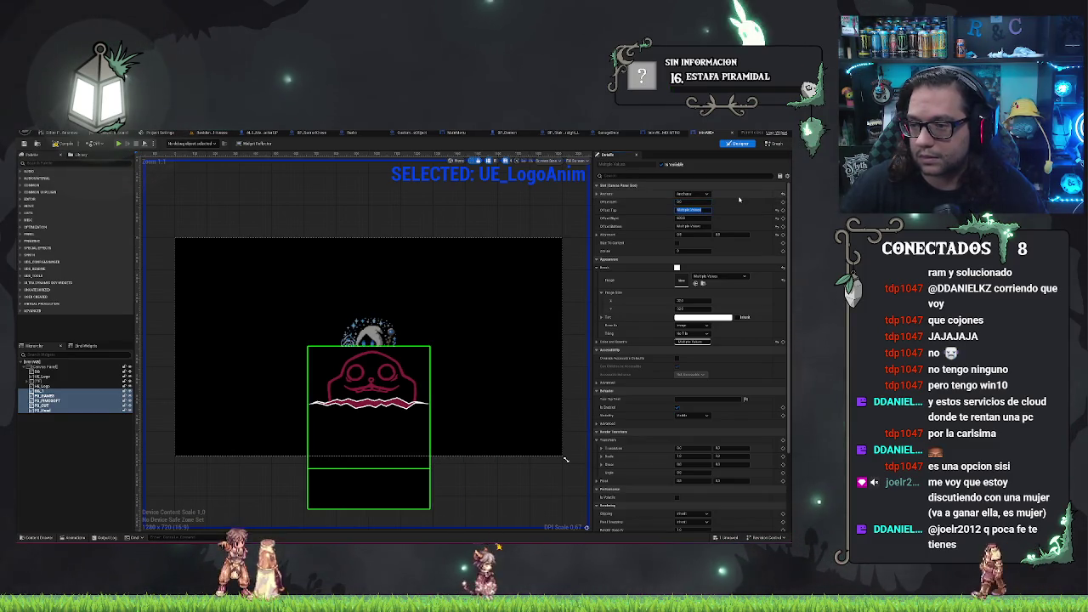
{"action": "type", "text": "0"}
{"action": "key", "text": "Tab"}
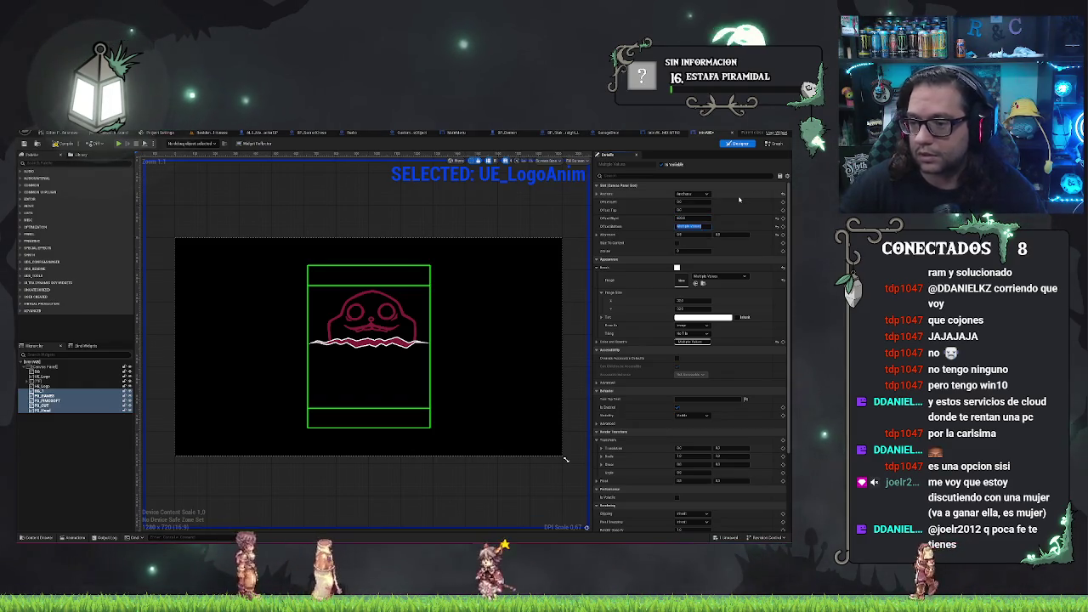
In the throbber widget layout, inspect its root, smaller centre and larger surrounding widgets.
{"action": "left_click", "coordinate": [663, 133]}
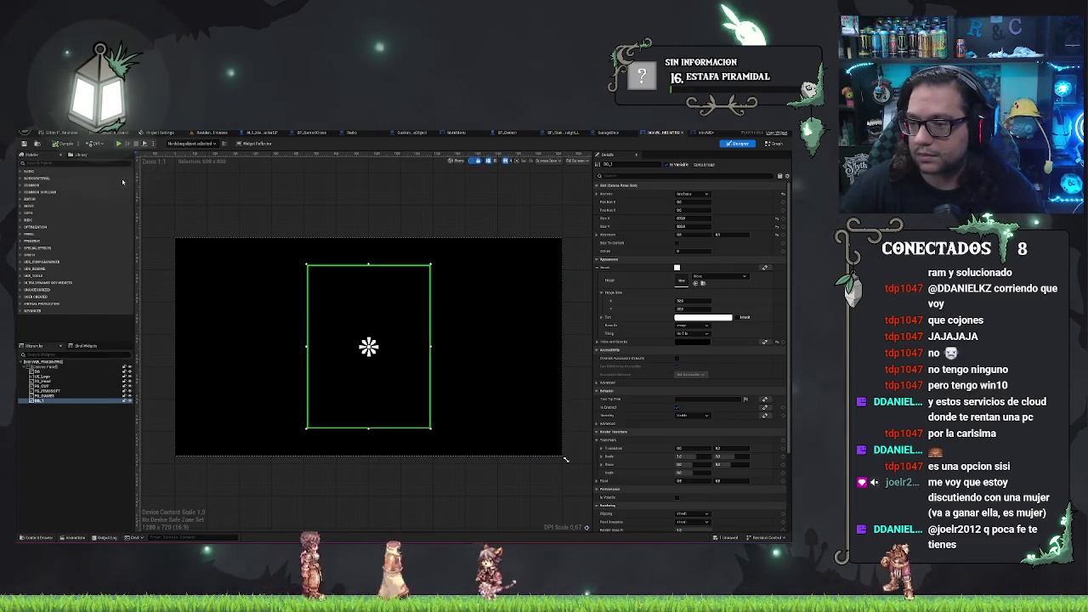
{"action": "left_click", "coordinate": [48, 372]}
{"action": "left_click", "coordinate": [51, 377]}
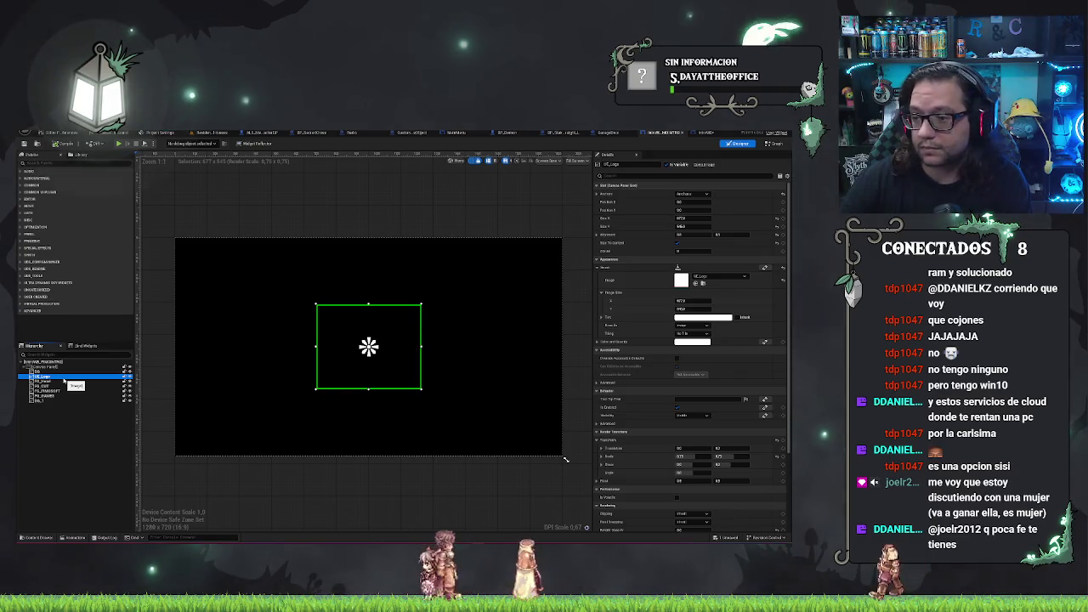
{"action": "left_click", "coordinate": [64, 381]}
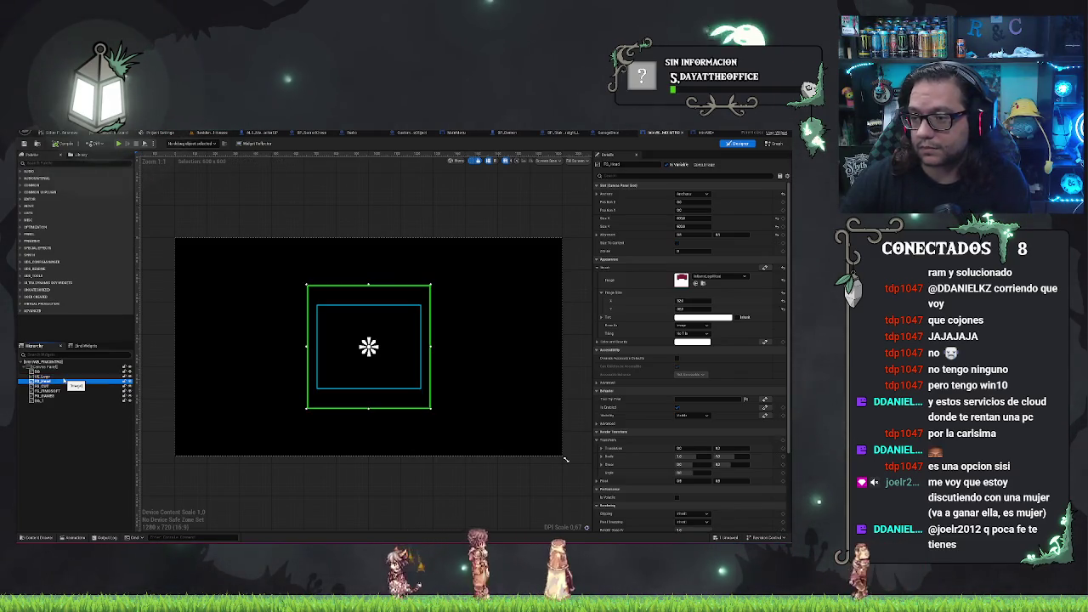
Compare the throbber, empty-box and other widget layouts, finishing on UE_LogoAnim.
{"action": "key", "text": "Down"}
{"action": "key", "text": "Down"}
{"action": "key", "text": "Down"}
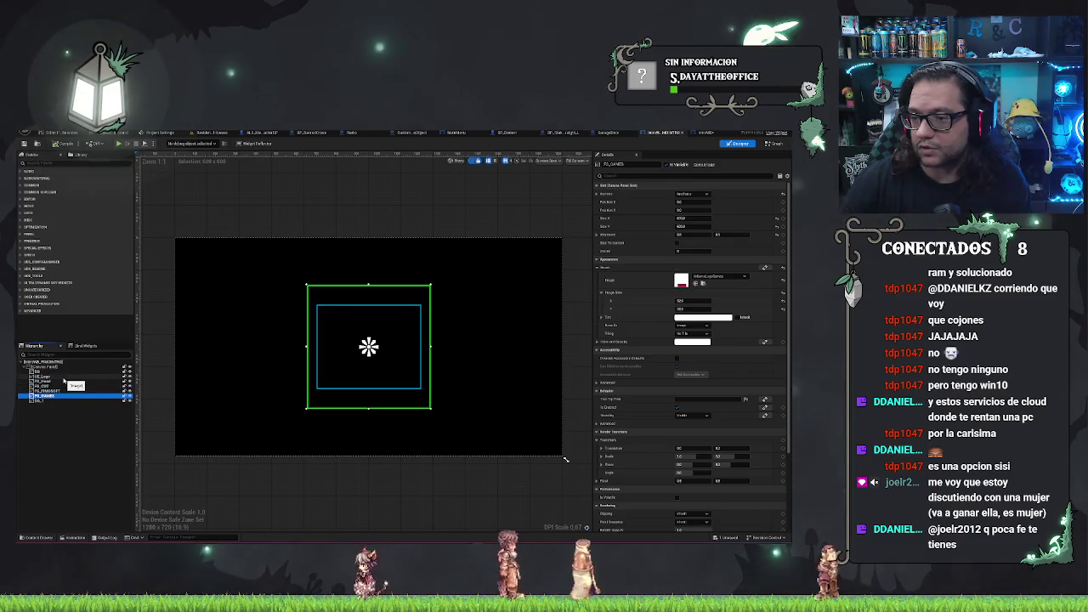
{"action": "left_click", "coordinate": [708, 133]}
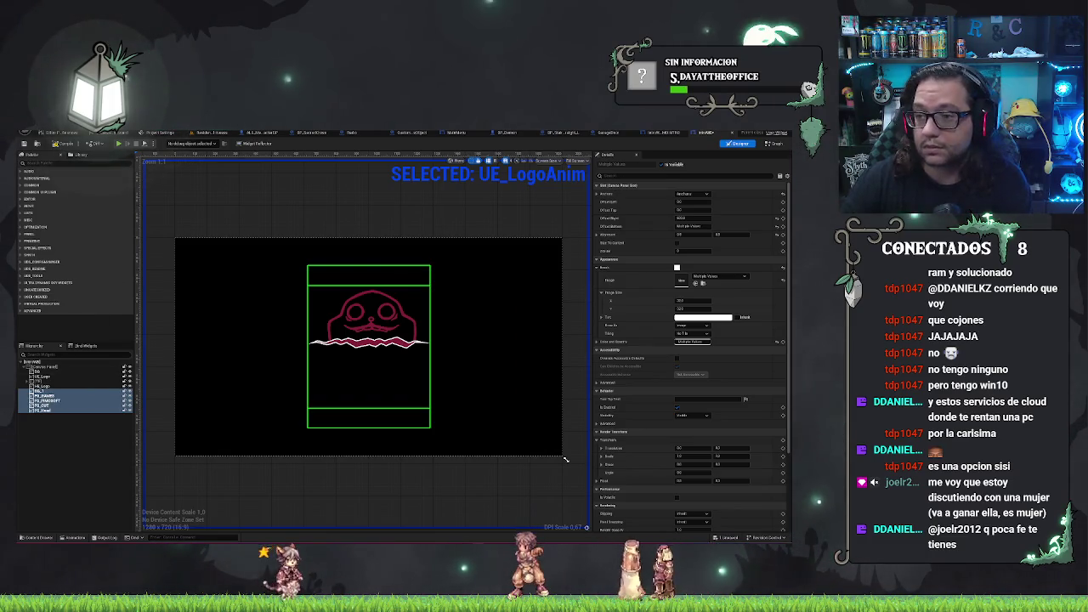
{"action": "left_click", "coordinate": [708, 133]}
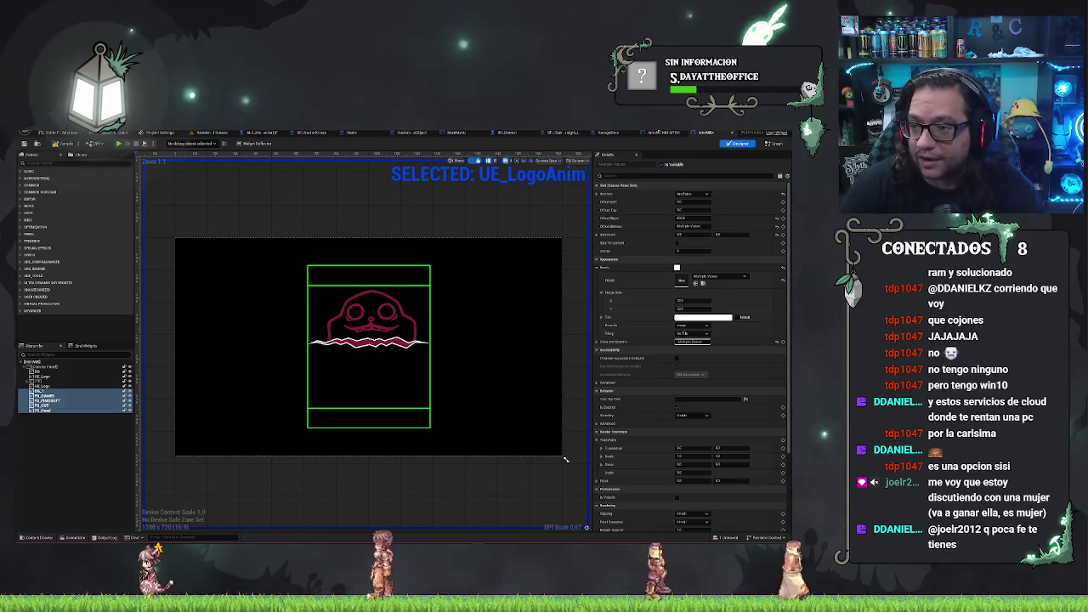
{"action": "left_click", "coordinate": [668, 132]}
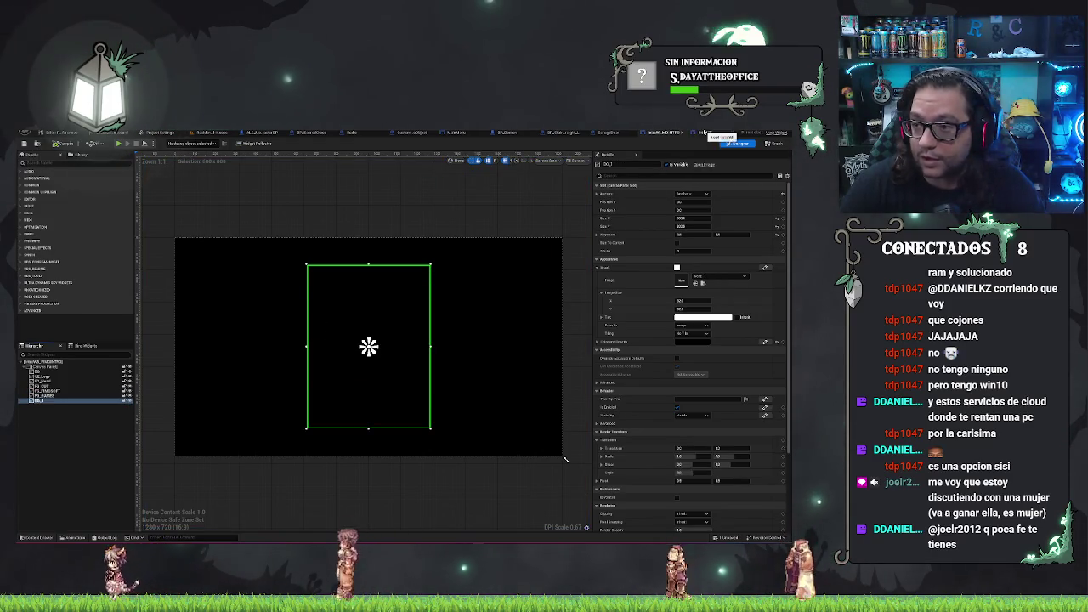
{"action": "left_click", "coordinate": [656, 133]}
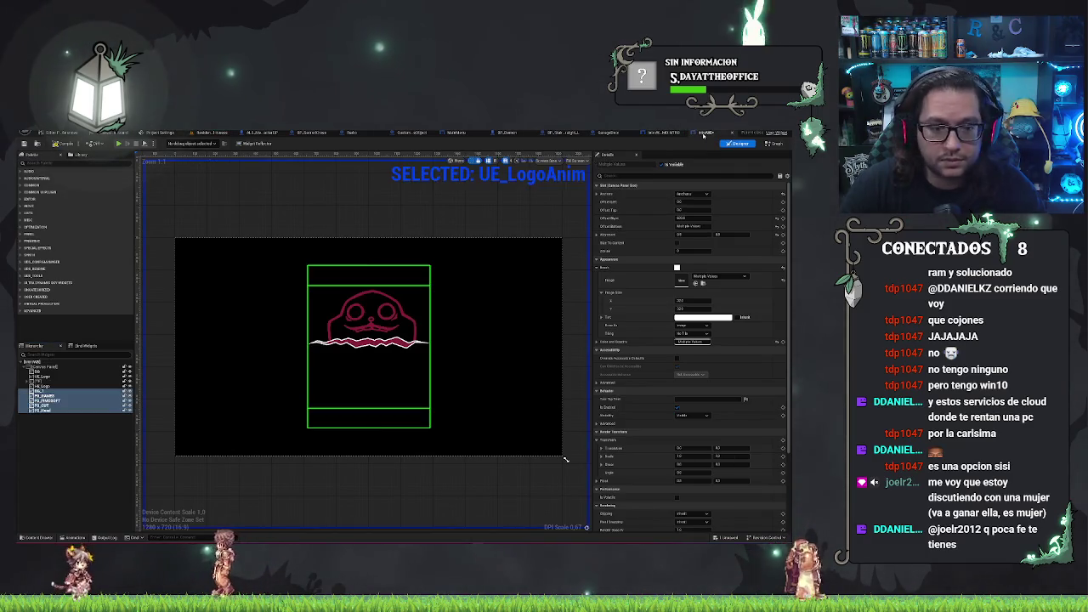
{"action": "left_click", "coordinate": [50, 407]}
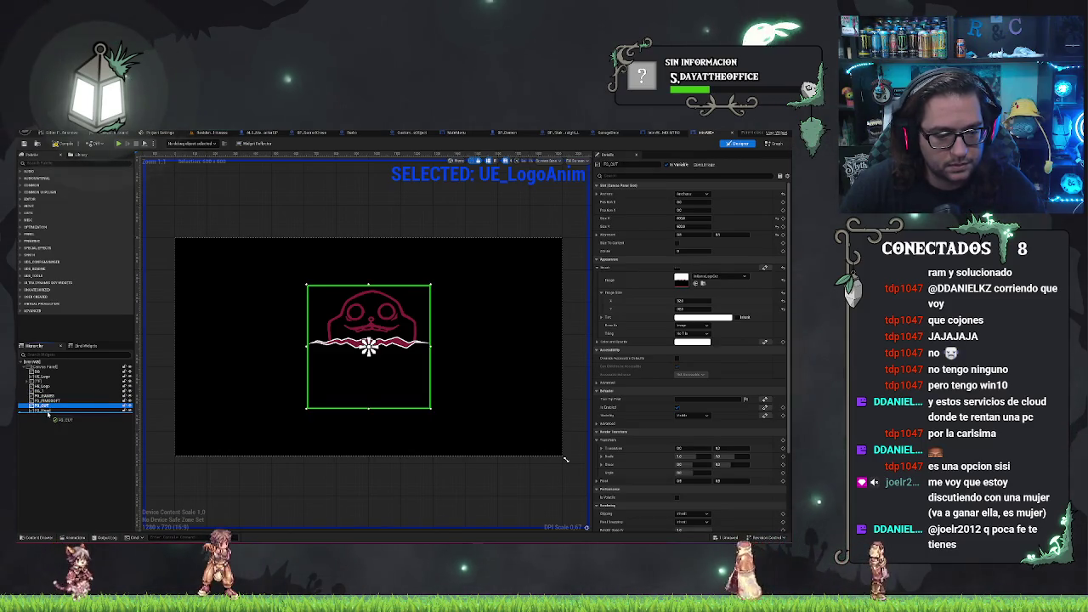
{"action": "key", "text": "Up"}
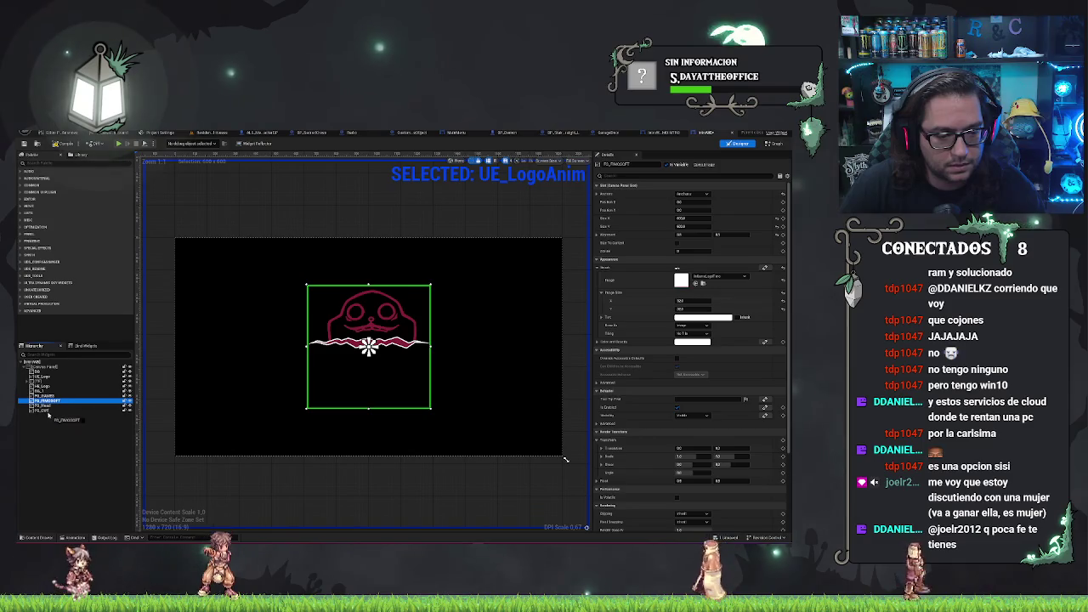
{"action": "key", "text": "ctrl+z"}
{"action": "key", "text": "ctrl+z"}
{"action": "key", "text": "ctrl+z"}
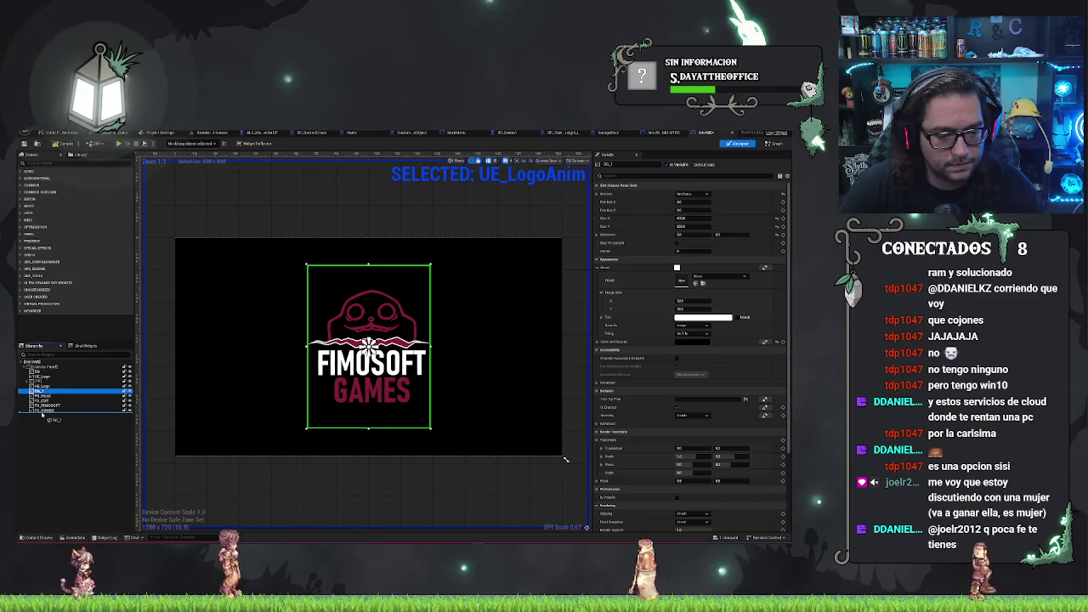
{"action": "key", "text": "ctrl+z"}
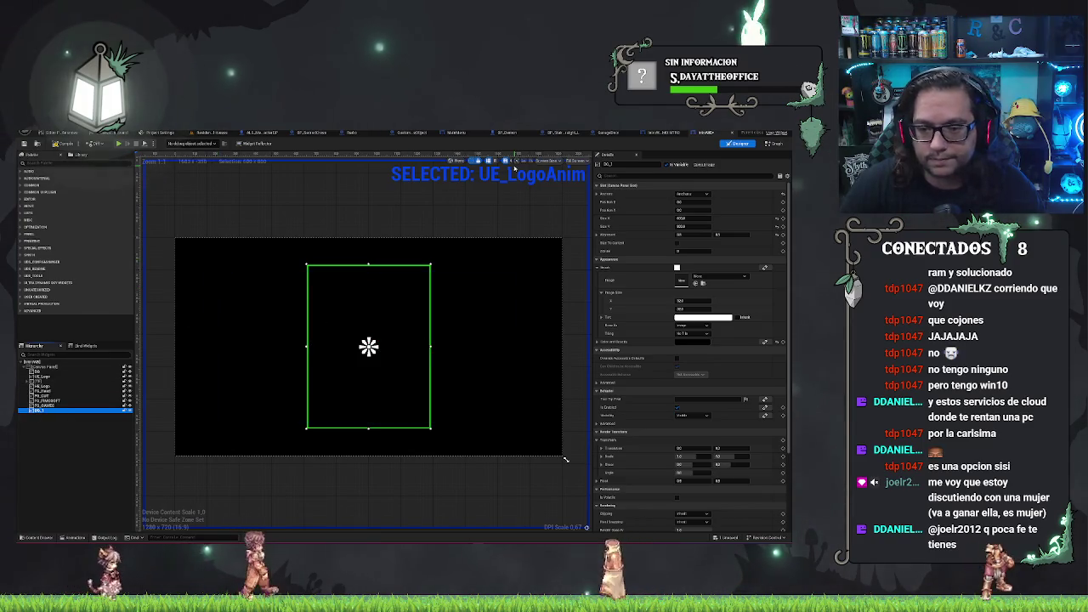
{"action": "left_click", "coordinate": [51, 386]}
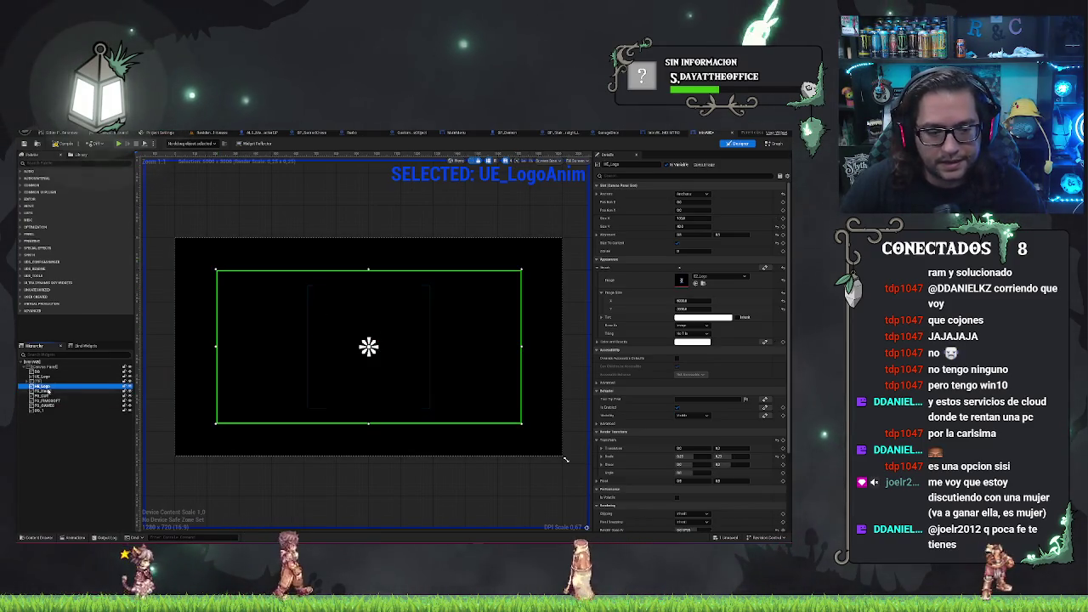
{"action": "left_click", "coordinate": [52, 390]}
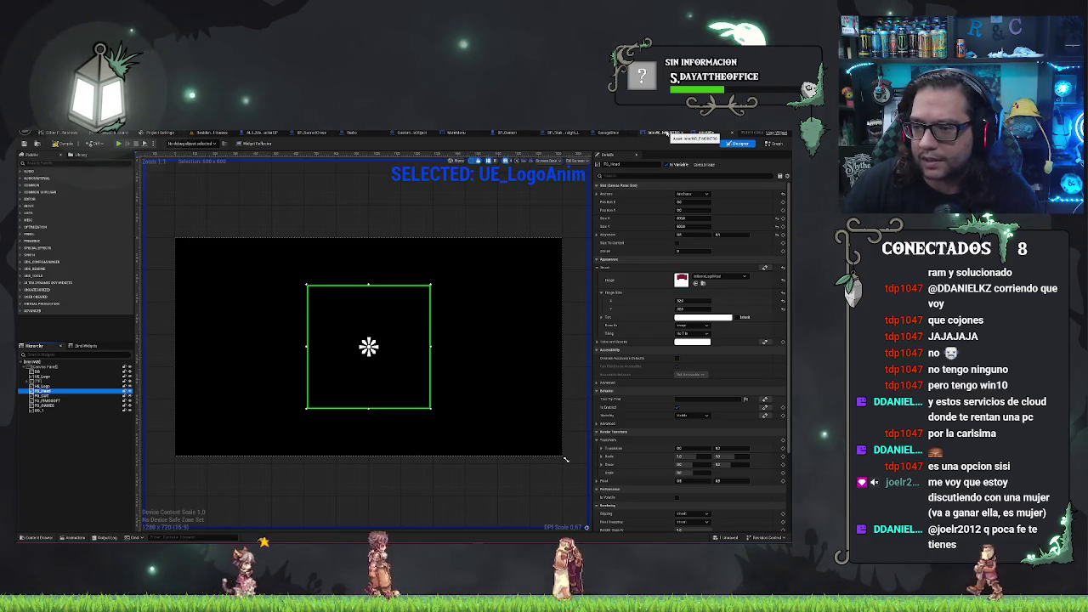
{"action": "left_click", "coordinate": [667, 134]}
{"action": "left_click", "coordinate": [42, 382]}
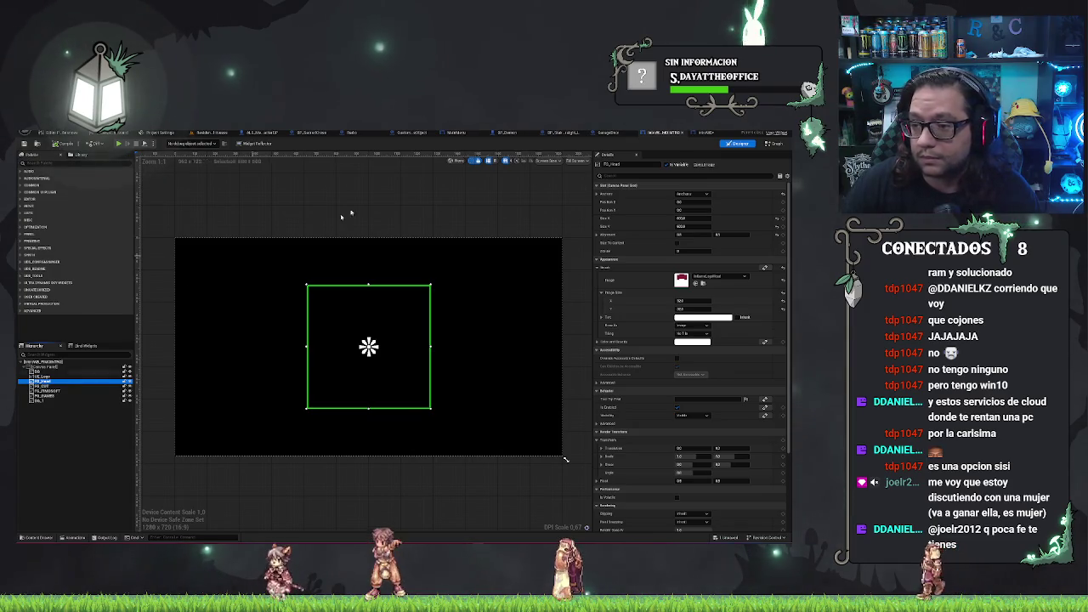
{"action": "left_click", "coordinate": [667, 133]}
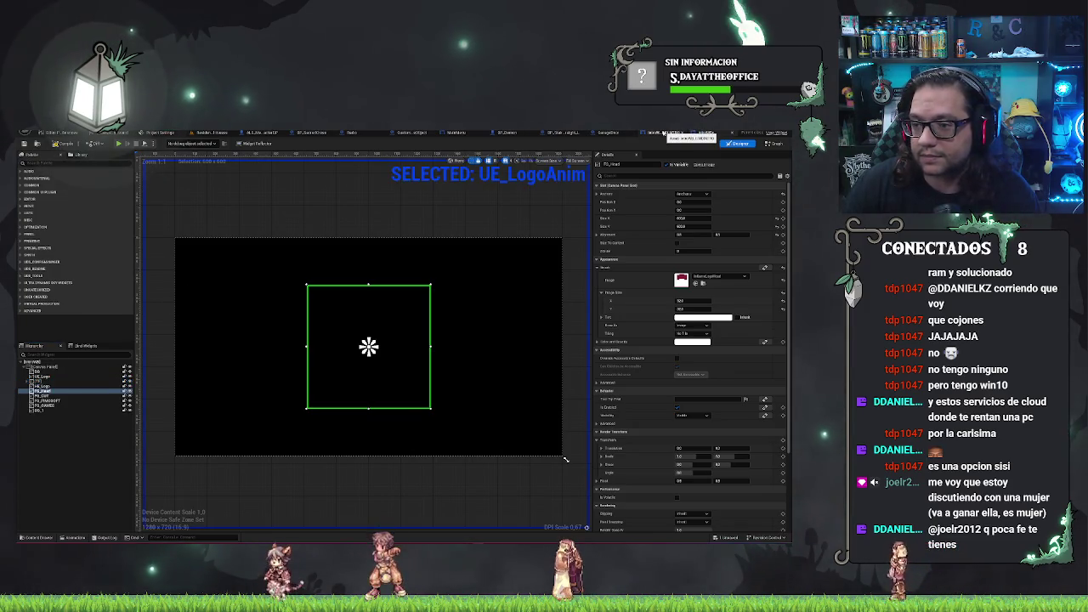
{"action": "left_click", "coordinate": [667, 133]}
{"action": "left_click", "coordinate": [65, 388]}
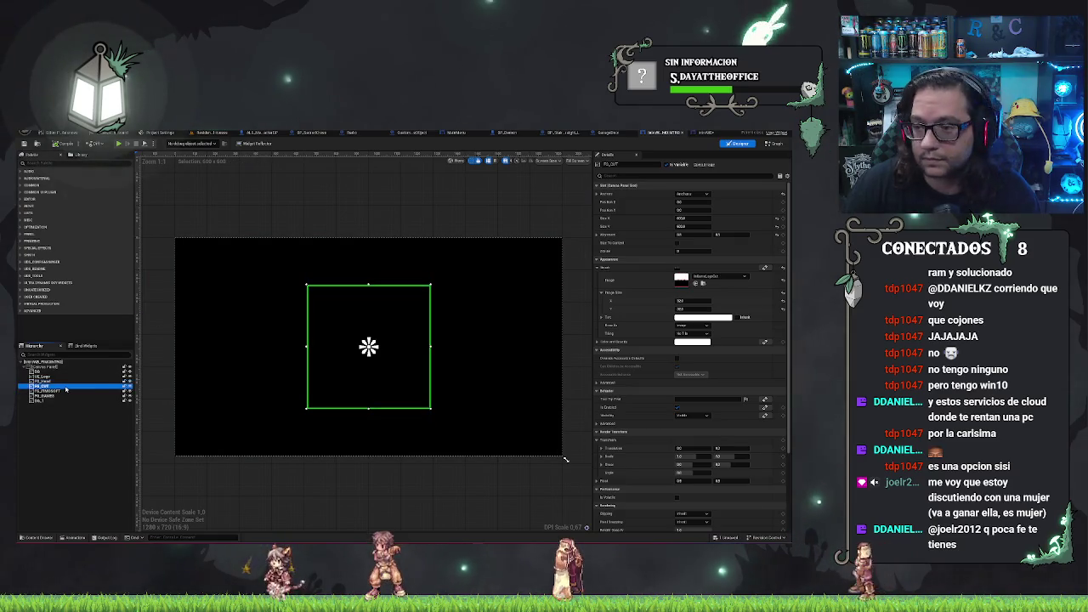
{"action": "left_click", "coordinate": [705, 133]}
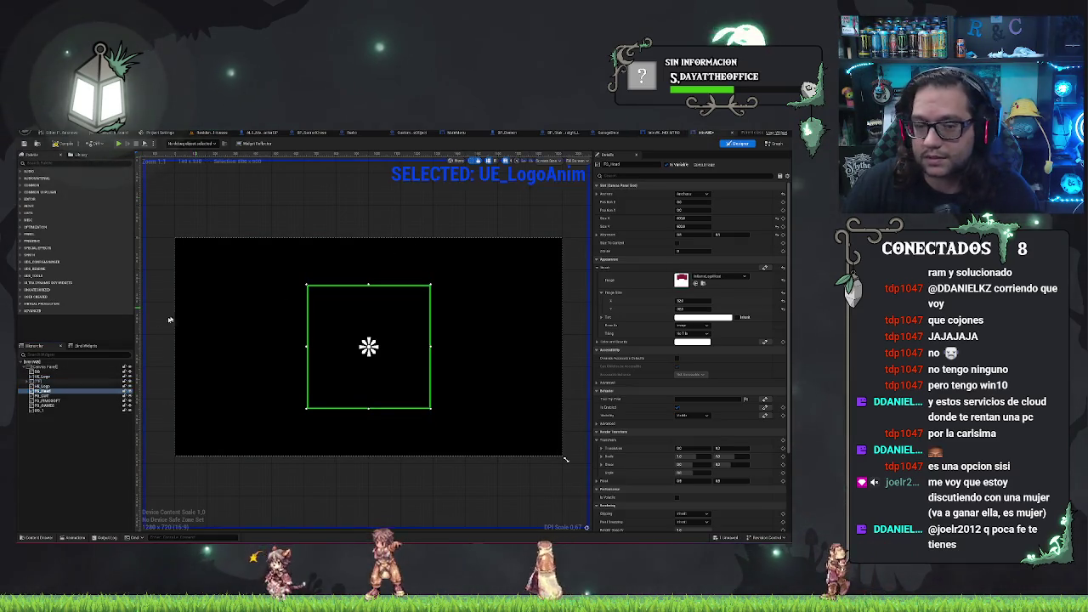
{"action": "left_click", "coordinate": [42, 396]}
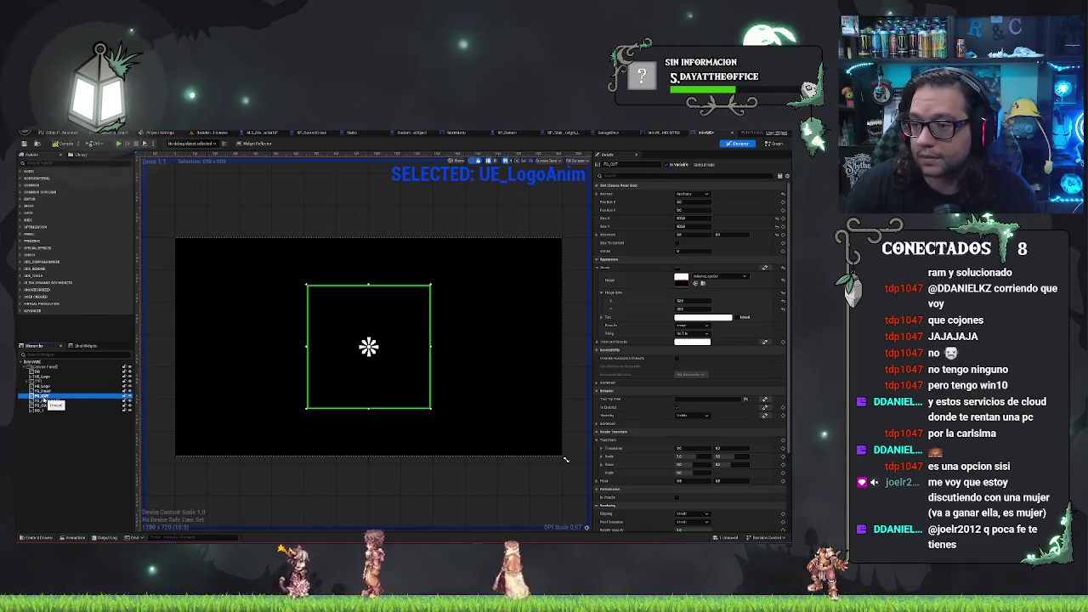
{"action": "left_click", "coordinate": [667, 133]}
{"action": "left_click", "coordinate": [47, 390]}
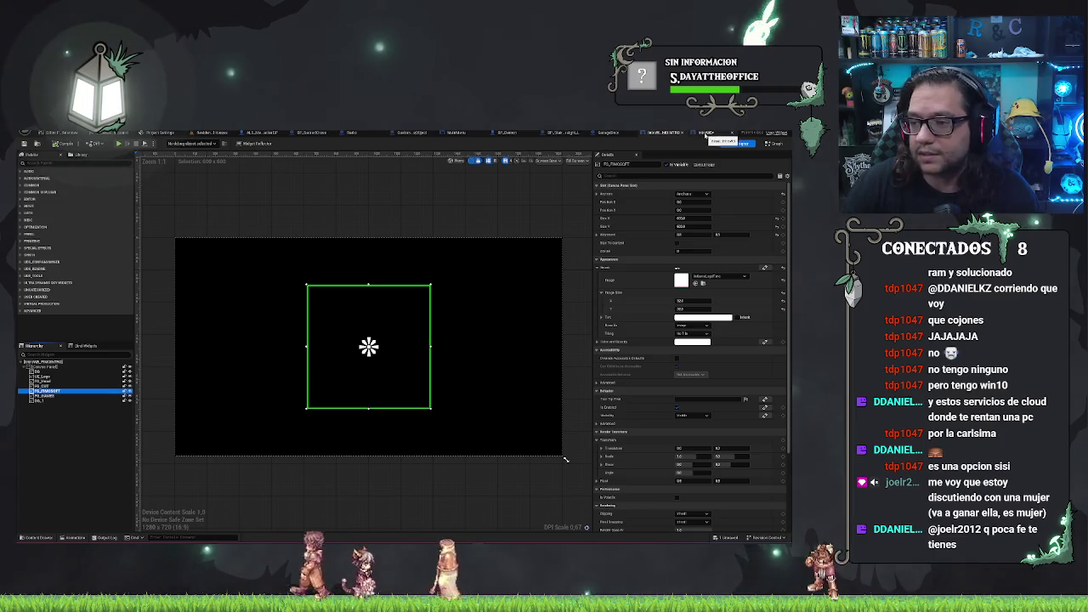
{"action": "left_click", "coordinate": [705, 134]}
{"action": "left_click", "coordinate": [51, 406]}
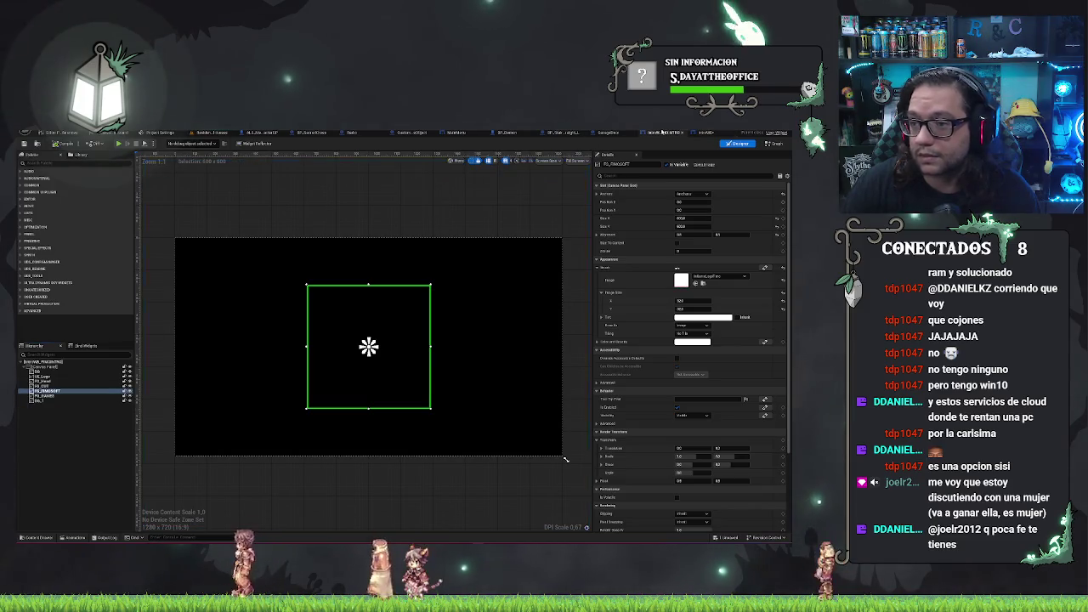
{"action": "left_click", "coordinate": [45, 396]}
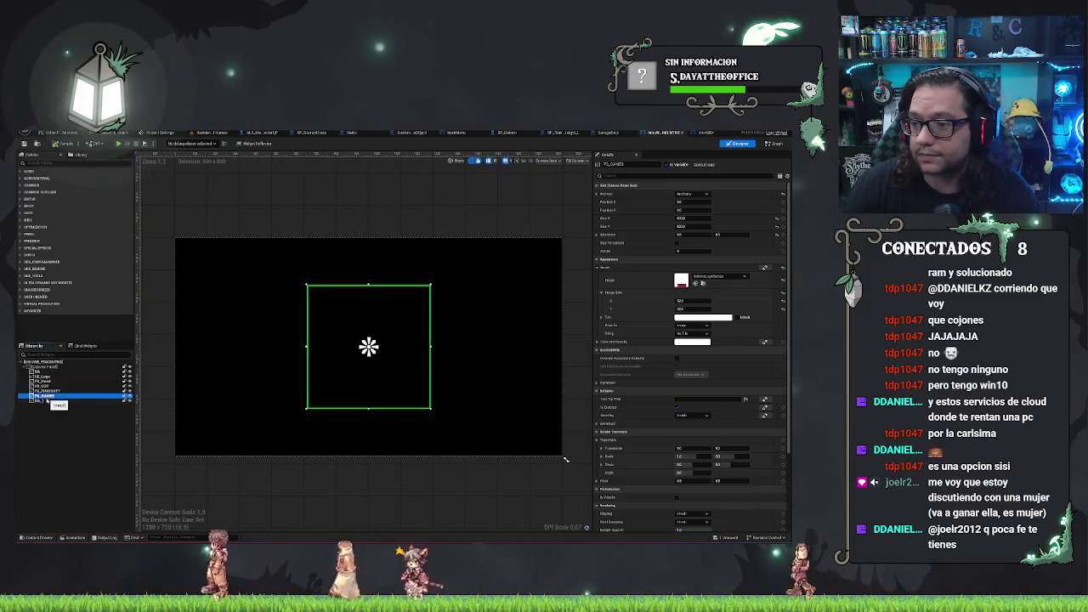
{"action": "left_click", "coordinate": [45, 402]}
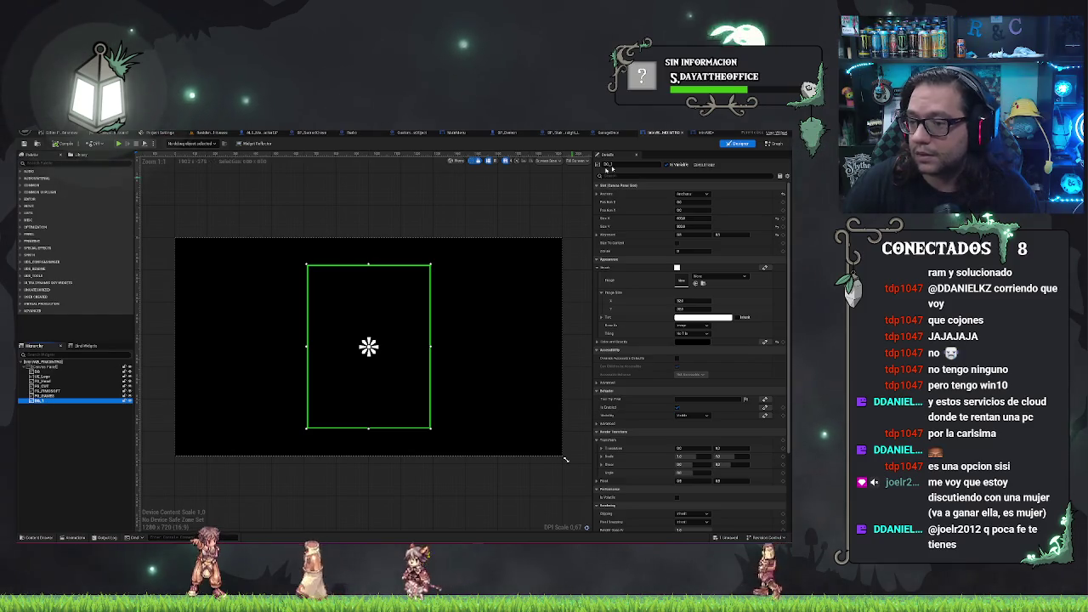
{"action": "left_click", "coordinate": [707, 133]}
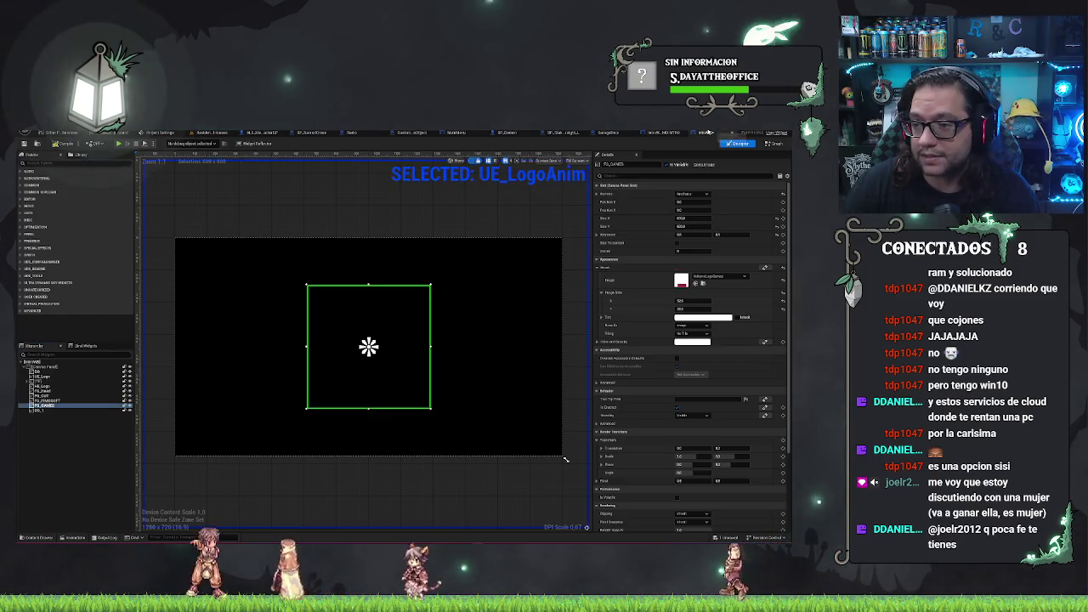
{"action": "left_click", "coordinate": [668, 134]}
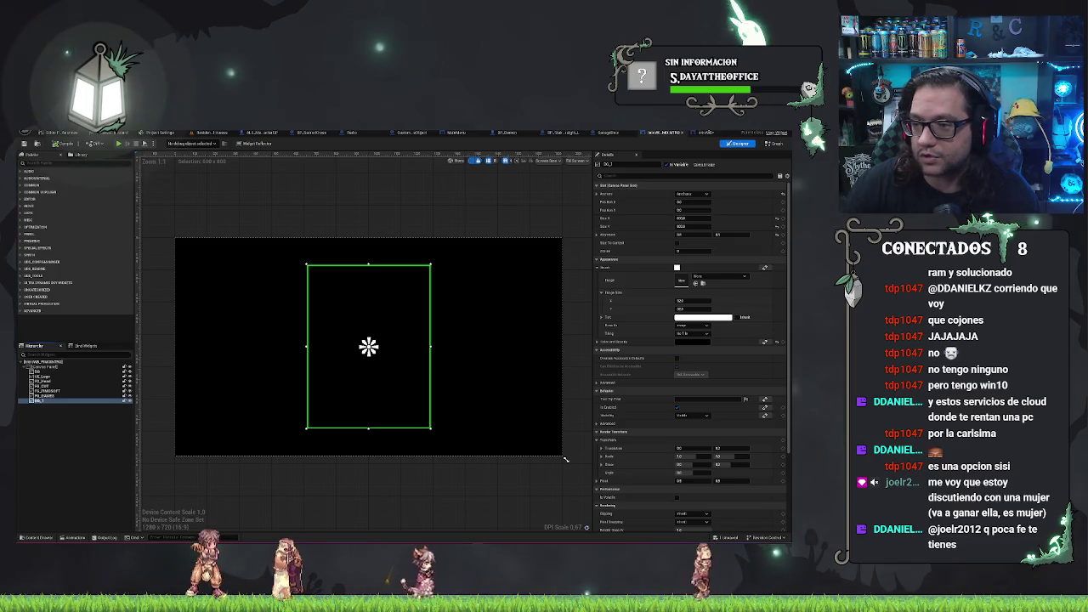
{"action": "left_click", "coordinate": [700, 134]}
{"action": "left_click", "coordinate": [51, 411]}
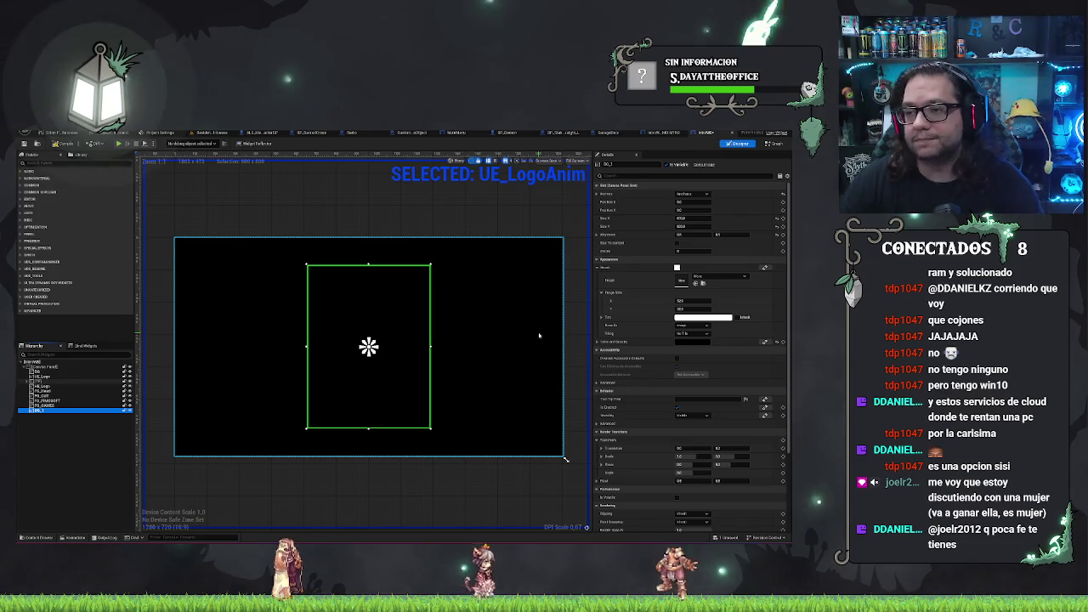
In UE_LogoAnim's timeline, select every track except the logo and copy them.
{"action": "left_click", "coordinate": [63, 538]}
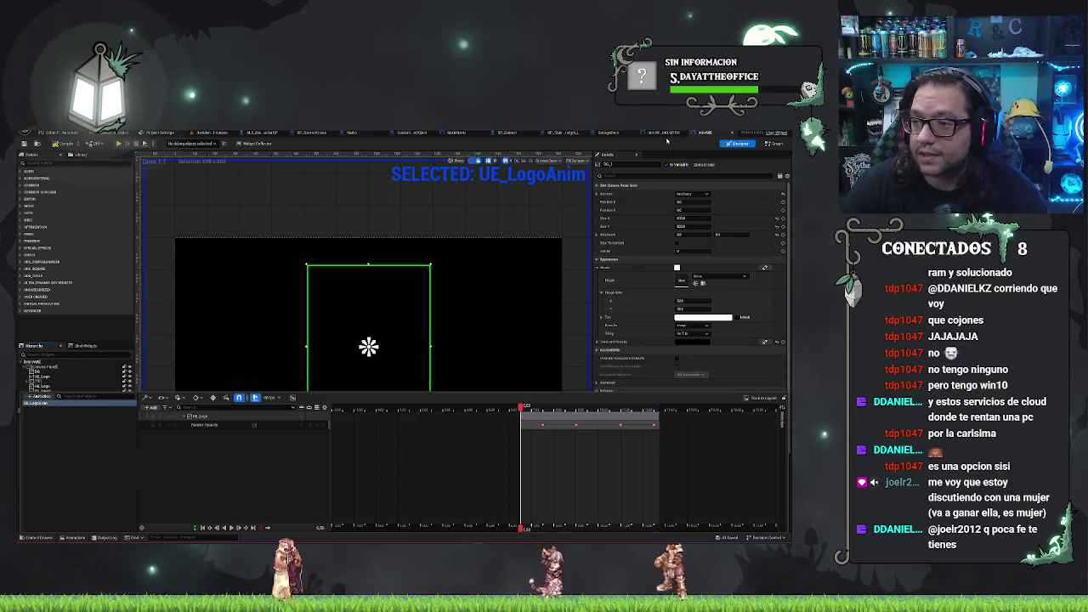
{"action": "left_click", "coordinate": [571, 298]}
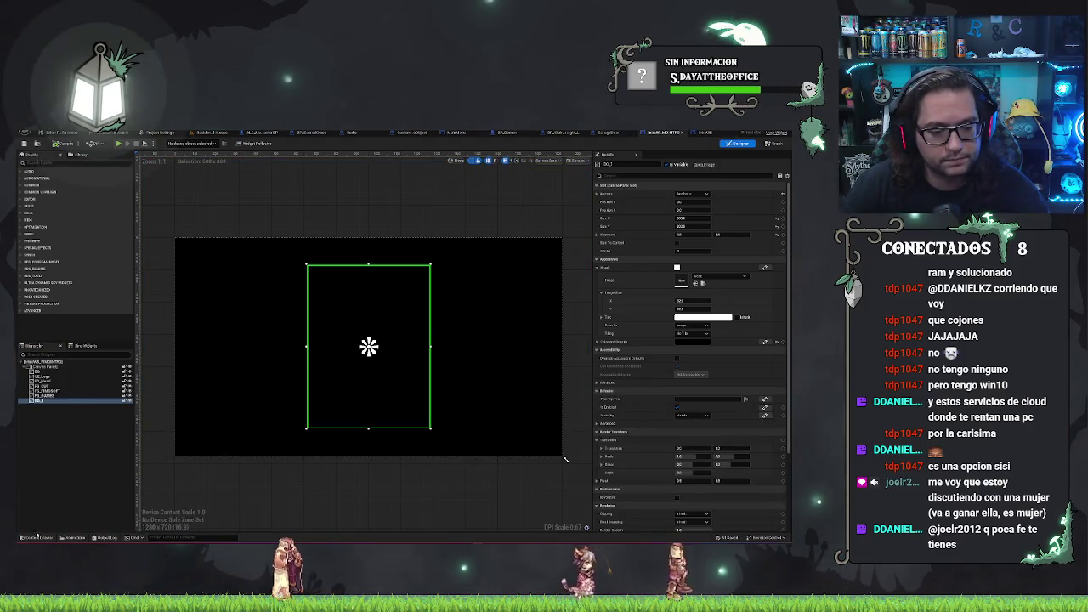
{"action": "left_click", "coordinate": [73, 538]}
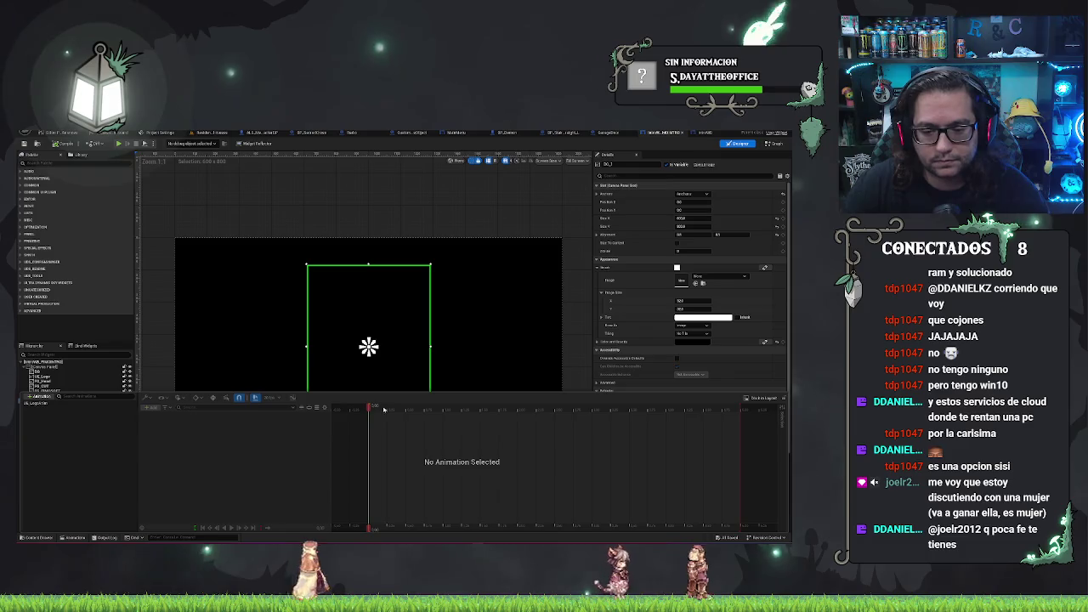
{"action": "left_click", "coordinate": [54, 400]}
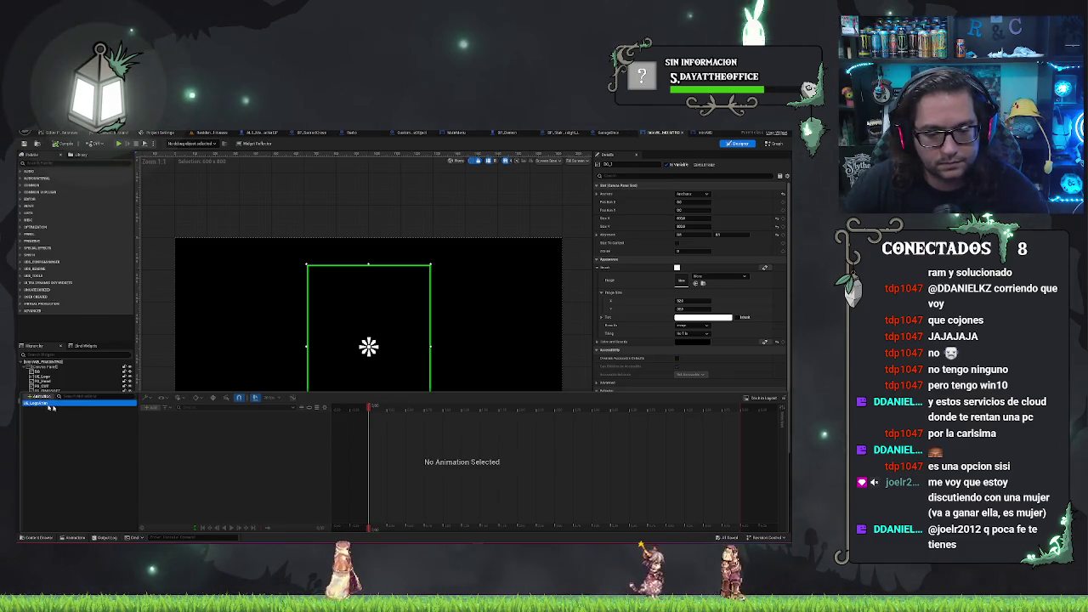
{"action": "left_click", "coordinate": [184, 453]}
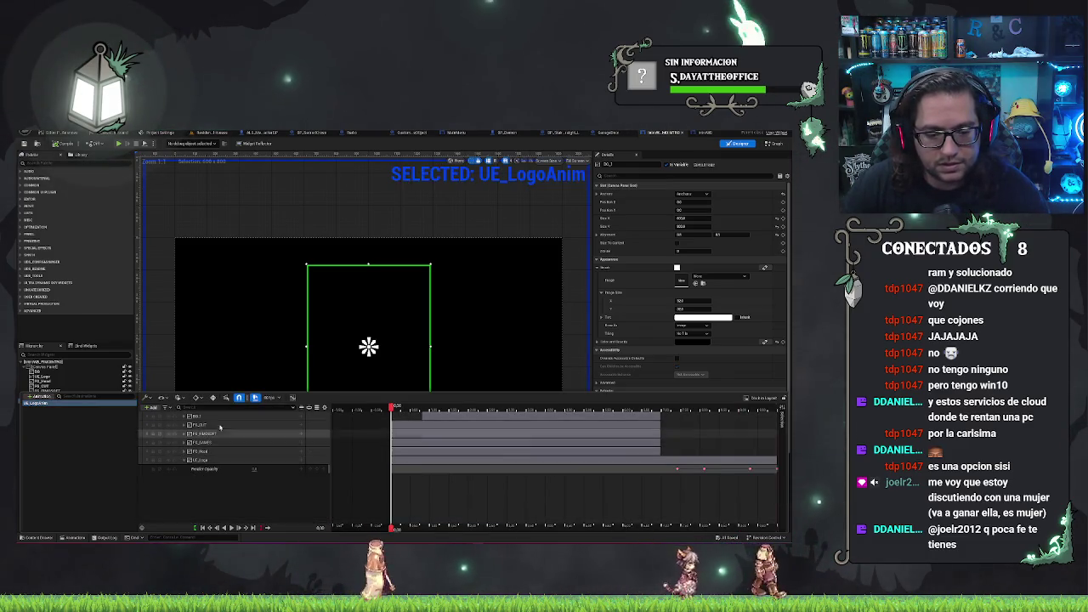
{"action": "left_click", "coordinate": [204, 416]}
{"action": "left_click", "coordinate": [184, 460]}
{"action": "left_click", "coordinate": [226, 461], "text": "shift"}
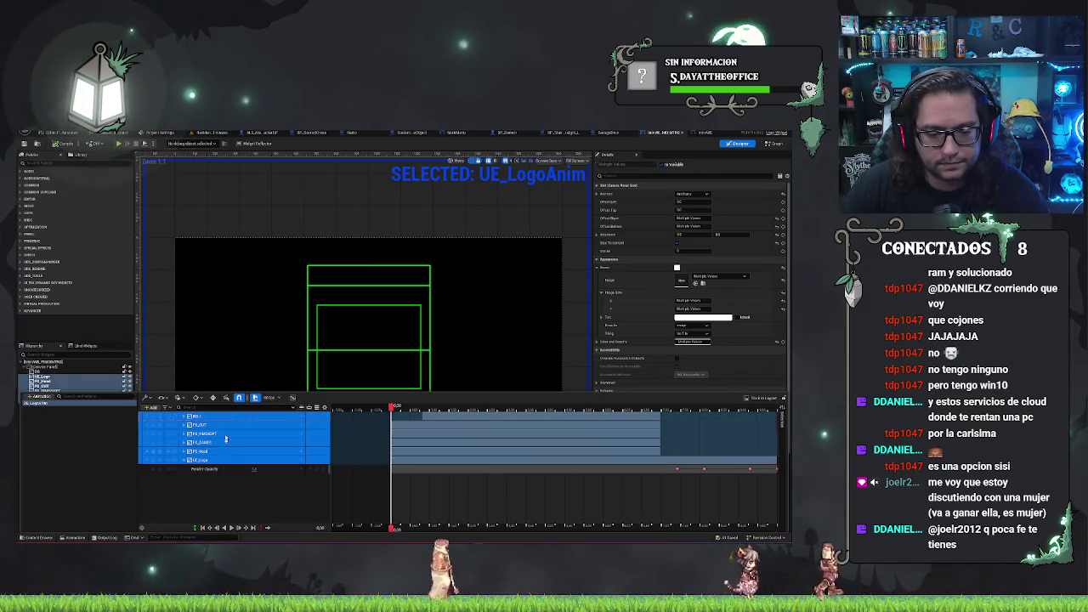
{"action": "left_click", "coordinate": [217, 451]}
{"action": "left_click", "coordinate": [204, 415]}
{"action": "left_click", "coordinate": [231, 453], "text": "shift"}
{"action": "right_click", "coordinate": [232, 453]}
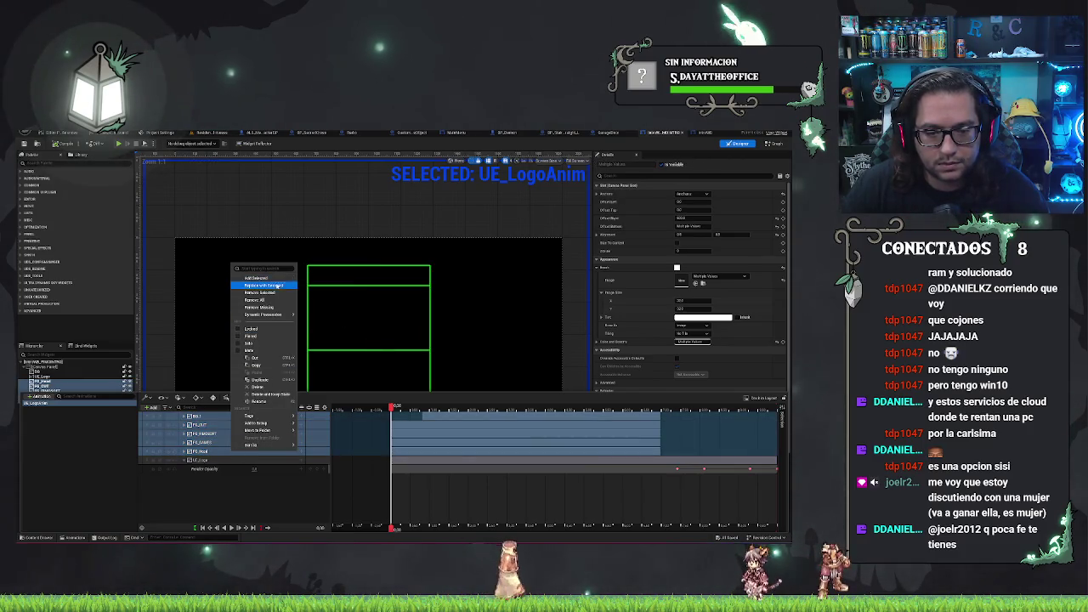
{"action": "left_click", "coordinate": [273, 365]}
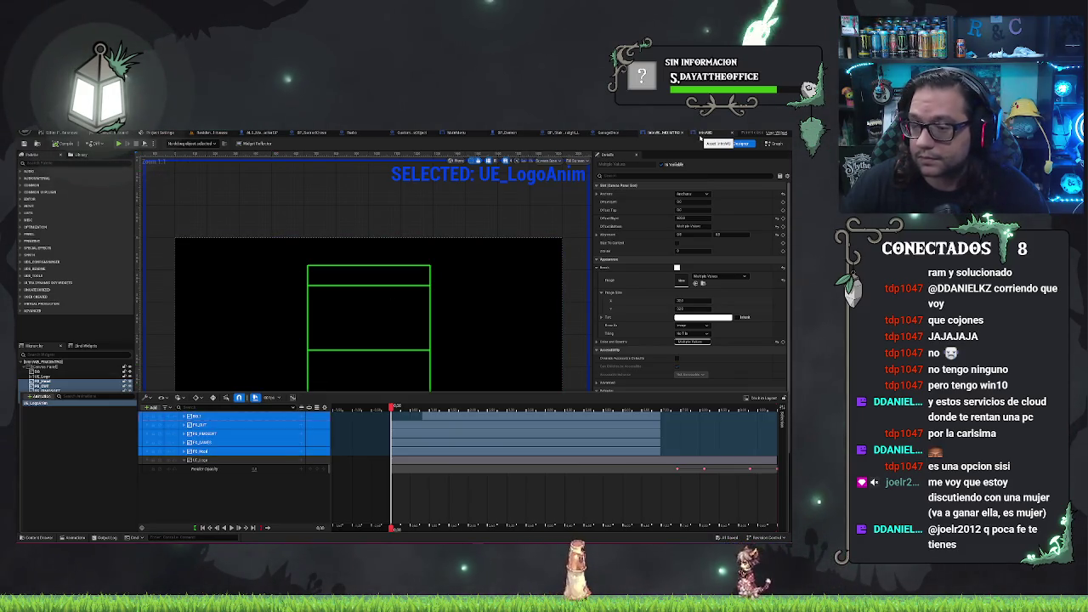
Paste the copied tracks into the other widget blueprint's animation timeline.
{"action": "left_click", "coordinate": [708, 133]}
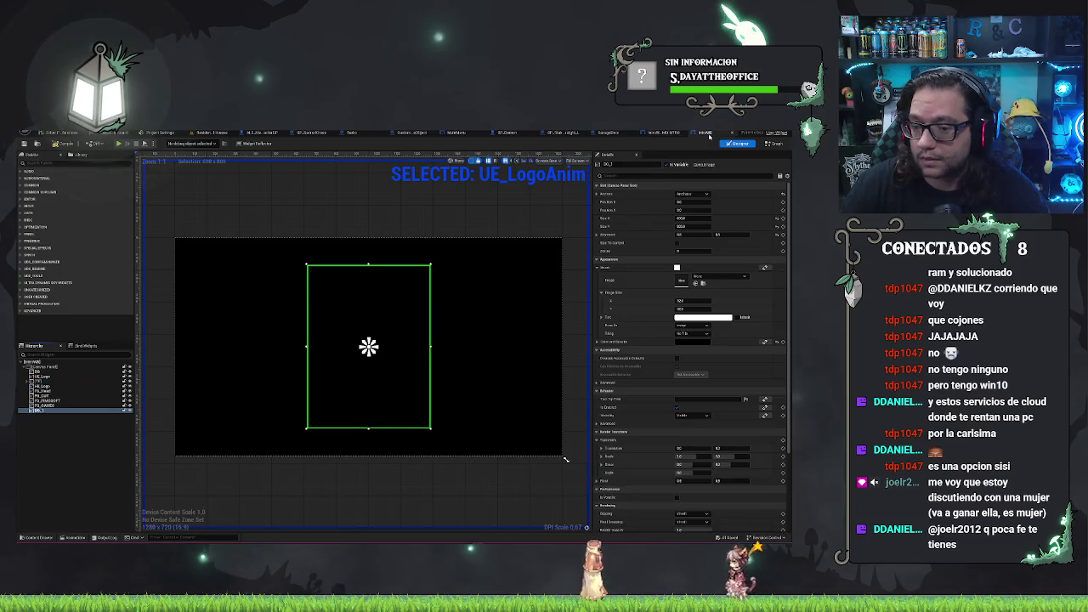
{"action": "left_click", "coordinate": [72, 538]}
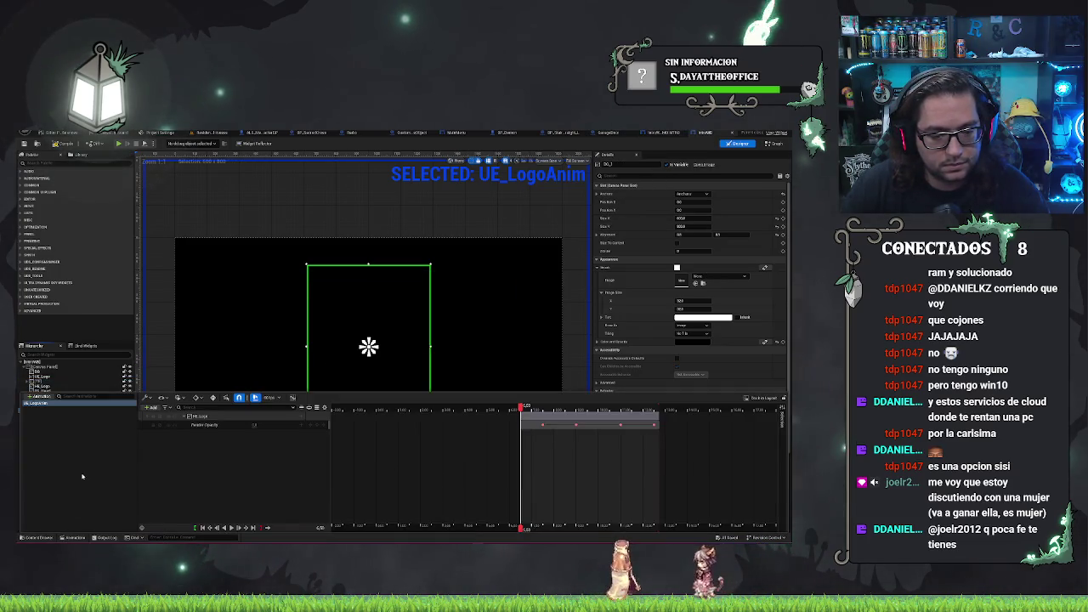
{"action": "right_click", "coordinate": [211, 474]}
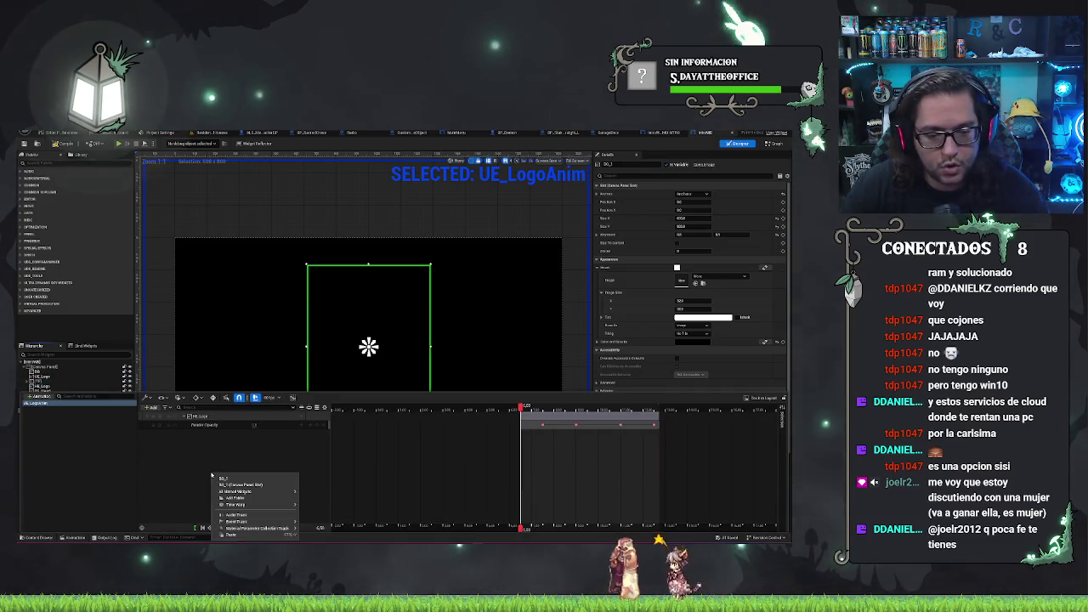
{"action": "left_click", "coordinate": [234, 534]}
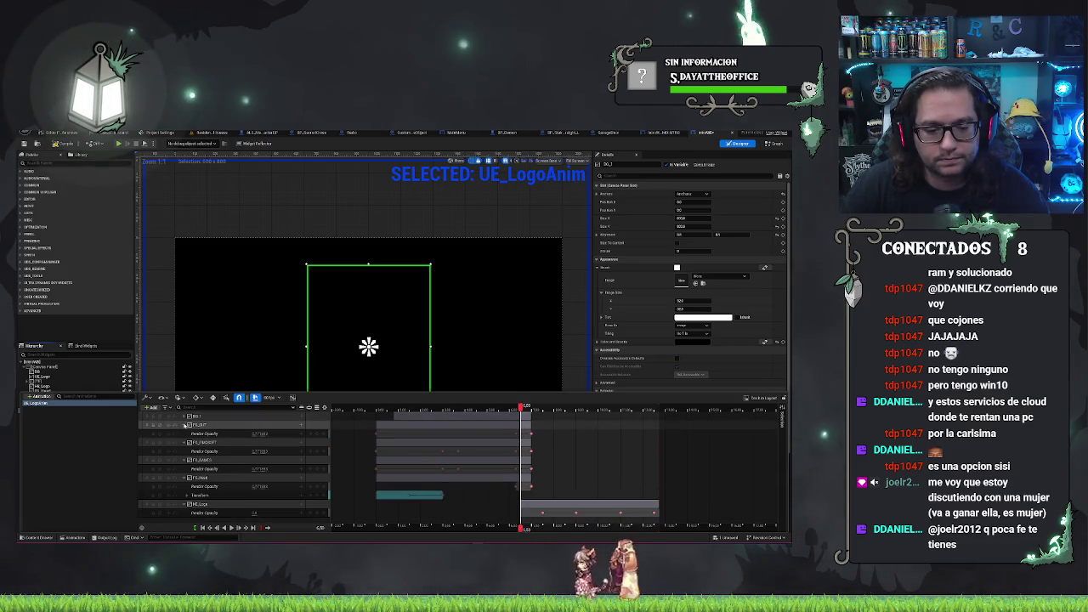
Collapse the pasted fade, FE_Hood and logo tracks and select the logo's section.
{"action": "scroll", "coordinate": [183, 424], "scroll_direction": "down", "scroll_amount": 1}
{"action": "left_click", "coordinate": [182, 433]}
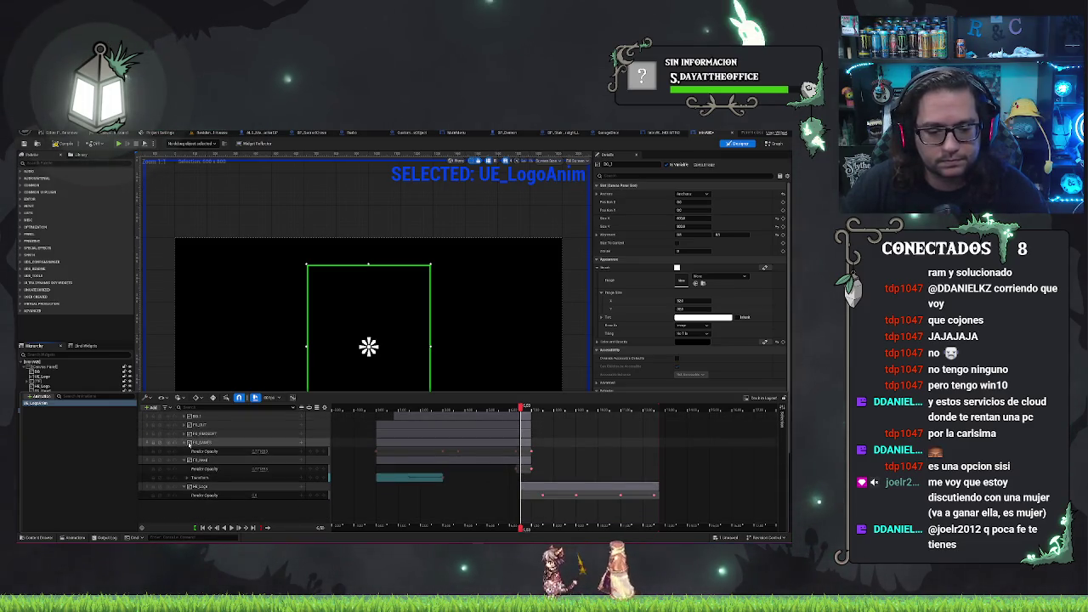
{"action": "left_click", "coordinate": [183, 442]}
{"action": "left_click", "coordinate": [183, 451]}
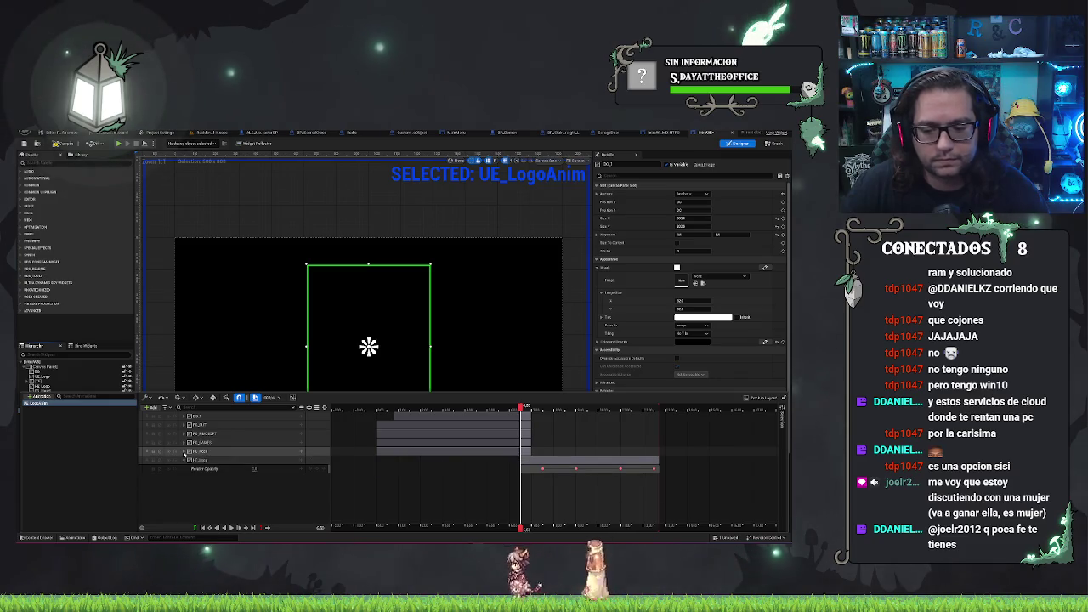
{"action": "left_click", "coordinate": [558, 461]}
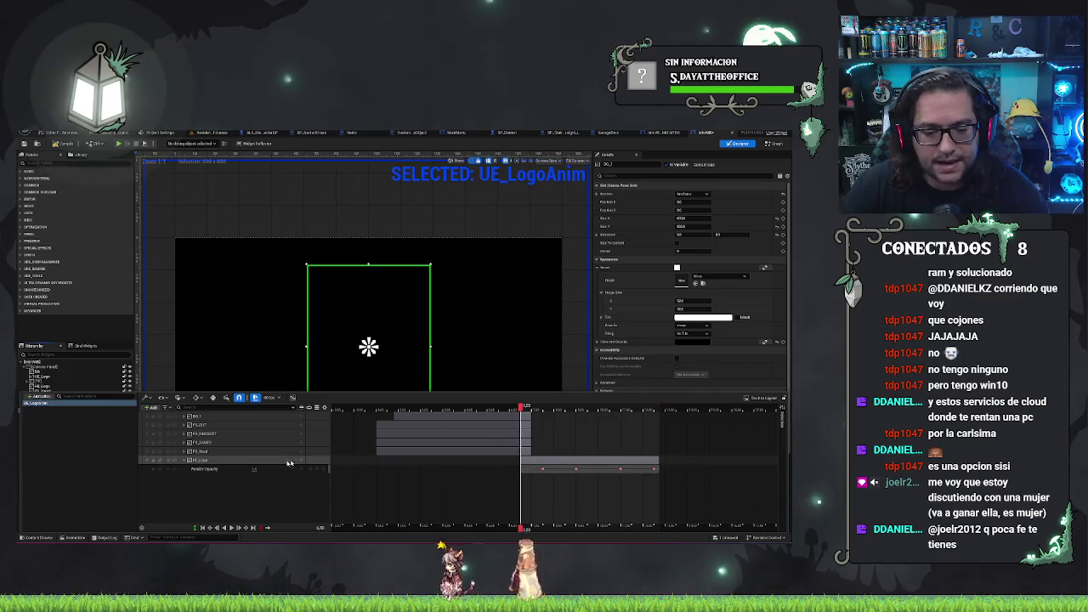
{"action": "left_click", "coordinate": [194, 462]}
{"action": "left_click", "coordinate": [544, 460]}
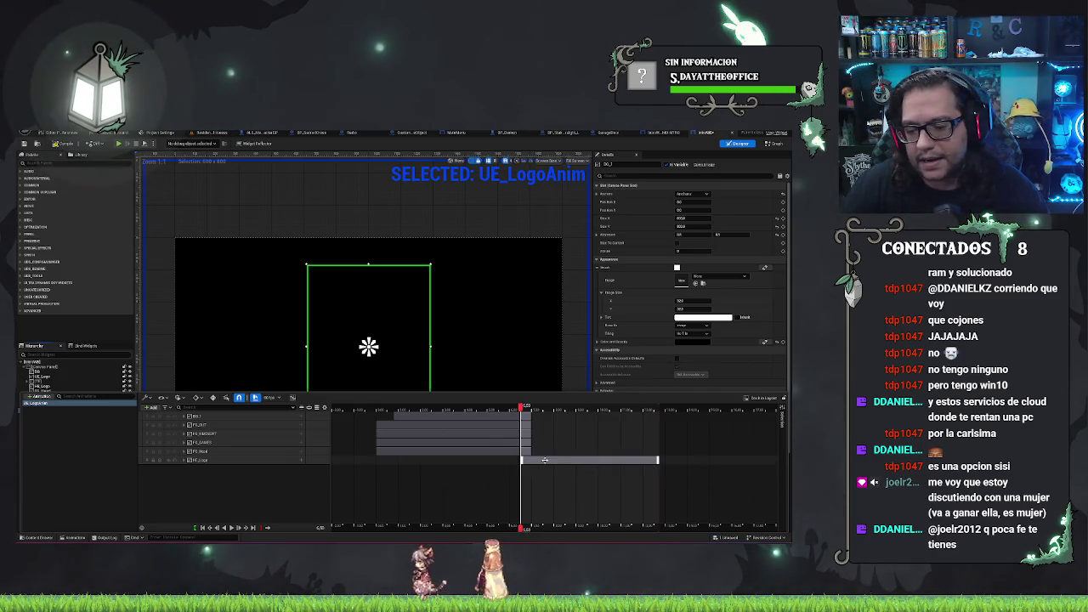
Nudge the logo section later then earlier, scrubbing to check the fade around 6–7 seconds.
{"action": "left_click_drag", "start_coordinate": [544, 459], "coordinate": [568, 460]}
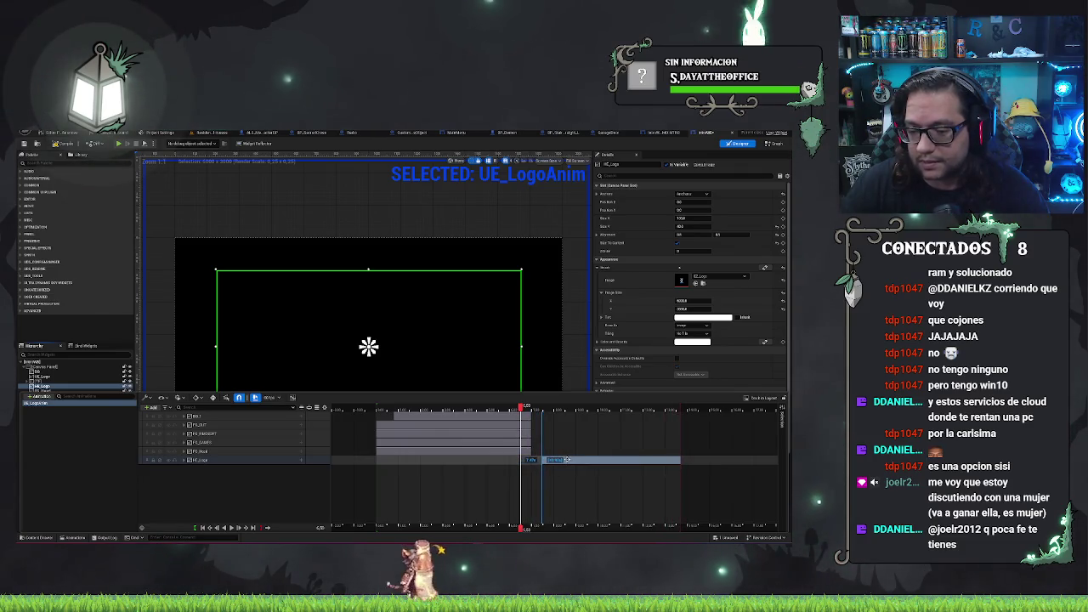
{"action": "mouse_move", "coordinate": [521, 408]}
{"action": "left_mouse_down"}
{"action": "mouse_move", "coordinate": [379, 411]}
{"action": "mouse_move", "coordinate": [609, 408]}
{"action": "left_mouse_up"}
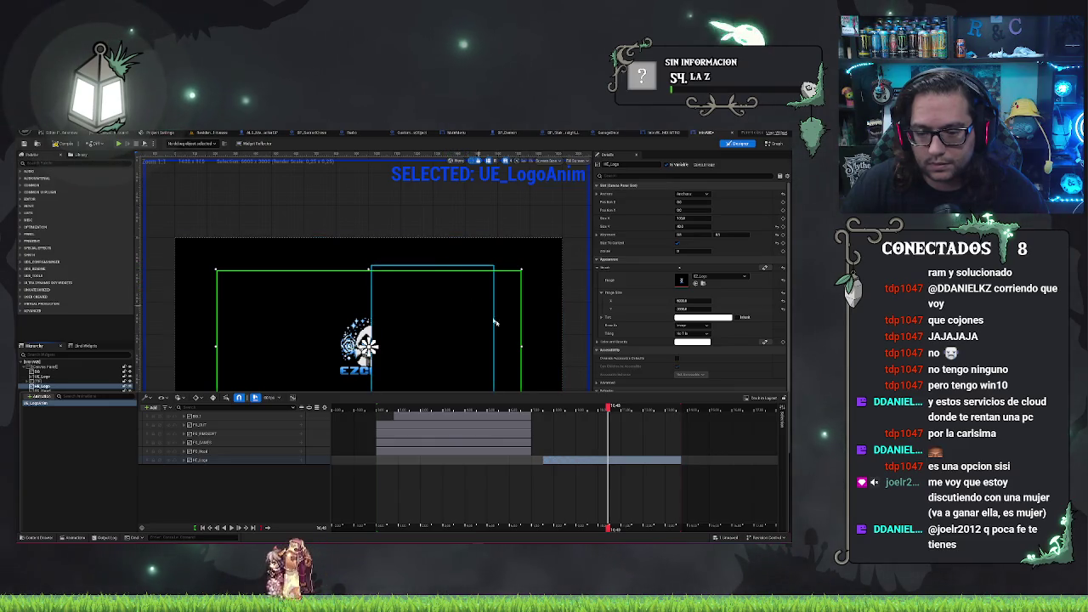
{"action": "left_click", "coordinate": [471, 409]}
{"action": "mouse_move", "coordinate": [472, 410]}
{"action": "left_mouse_down"}
{"action": "mouse_move", "coordinate": [377, 410]}
{"action": "mouse_move", "coordinate": [575, 409]}
{"action": "mouse_move", "coordinate": [528, 409]}
{"action": "left_mouse_up"}
{"action": "left_click_drag", "start_coordinate": [565, 459], "coordinate": [550, 458]}
{"action": "mouse_move", "coordinate": [528, 408]}
{"action": "left_mouse_down"}
{"action": "mouse_move", "coordinate": [488, 408]}
{"action": "mouse_move", "coordinate": [534, 408]}
{"action": "left_mouse_up"}
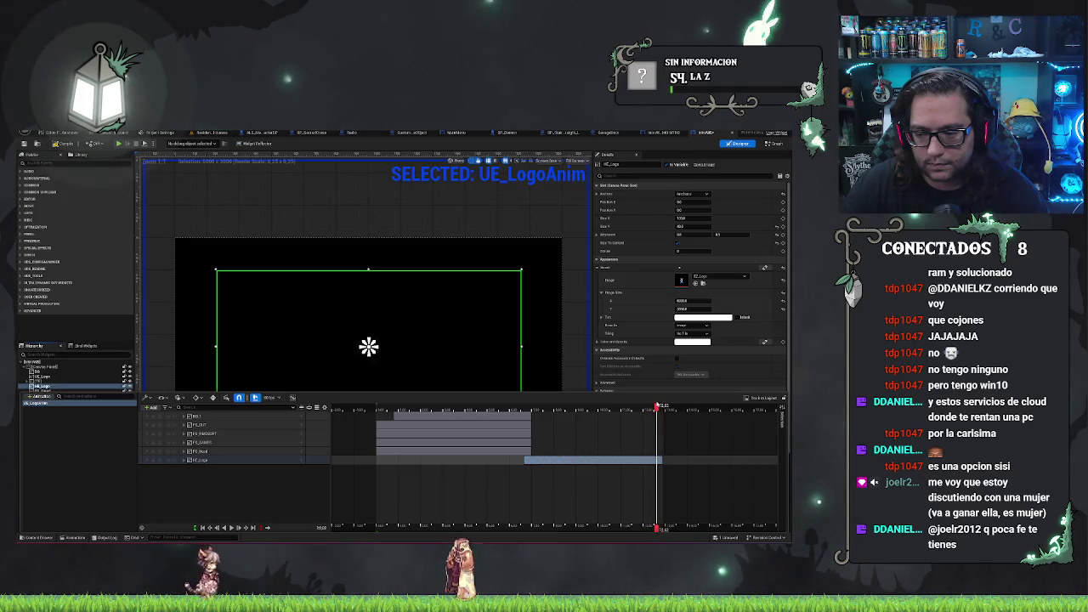
Drop the UE_Logo section in its final position, scrub to preview, and close the timeline.
{"action": "left_click_drag", "start_coordinate": [633, 460], "coordinate": [623, 460]}
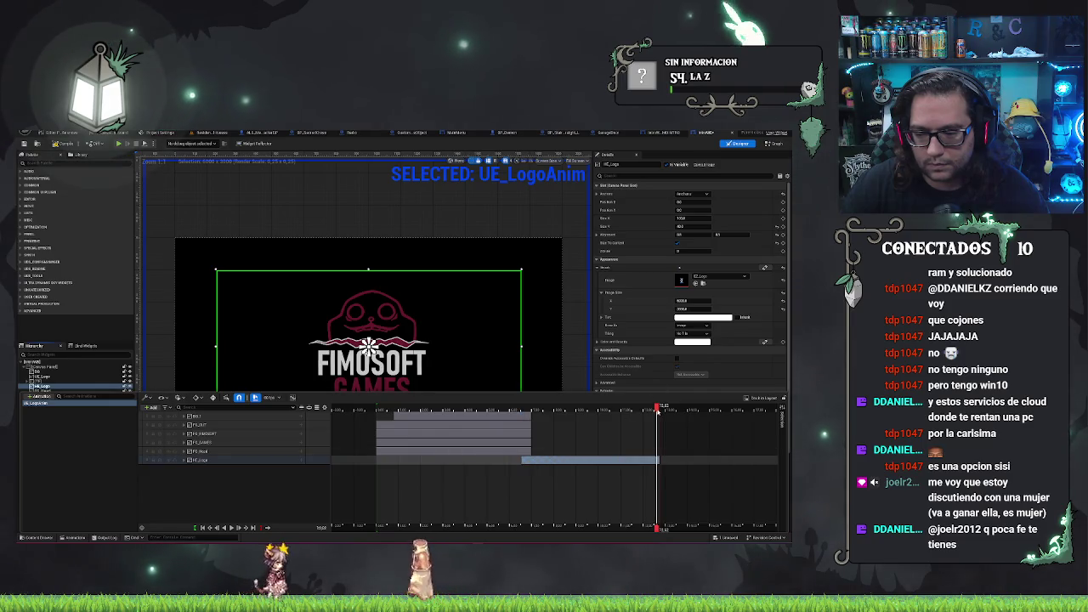
{"action": "left_click", "coordinate": [545, 408]}
{"action": "mouse_move", "coordinate": [544, 416]}
{"action": "left_mouse_down"}
{"action": "mouse_move", "coordinate": [493, 423]}
{"action": "mouse_move", "coordinate": [528, 434]}
{"action": "mouse_move", "coordinate": [661, 429]}
{"action": "left_mouse_up"}
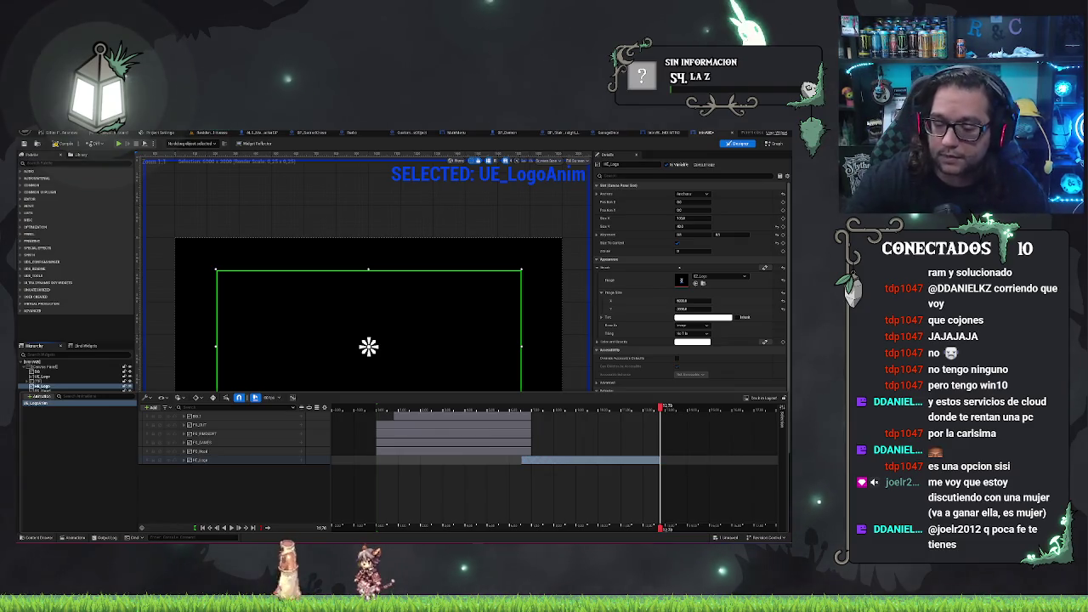
{"action": "left_click", "coordinate": [344, 244]}
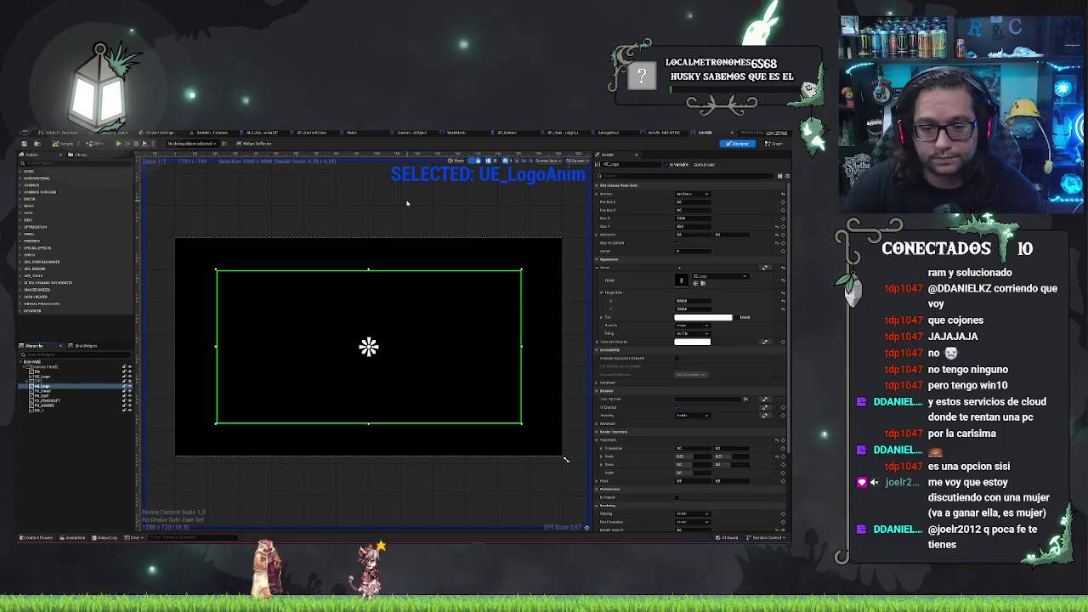
From the level editor, dismiss the File menu and open the intro logo widget blueprint.
{"action": "left_click", "coordinate": [224, 132]}
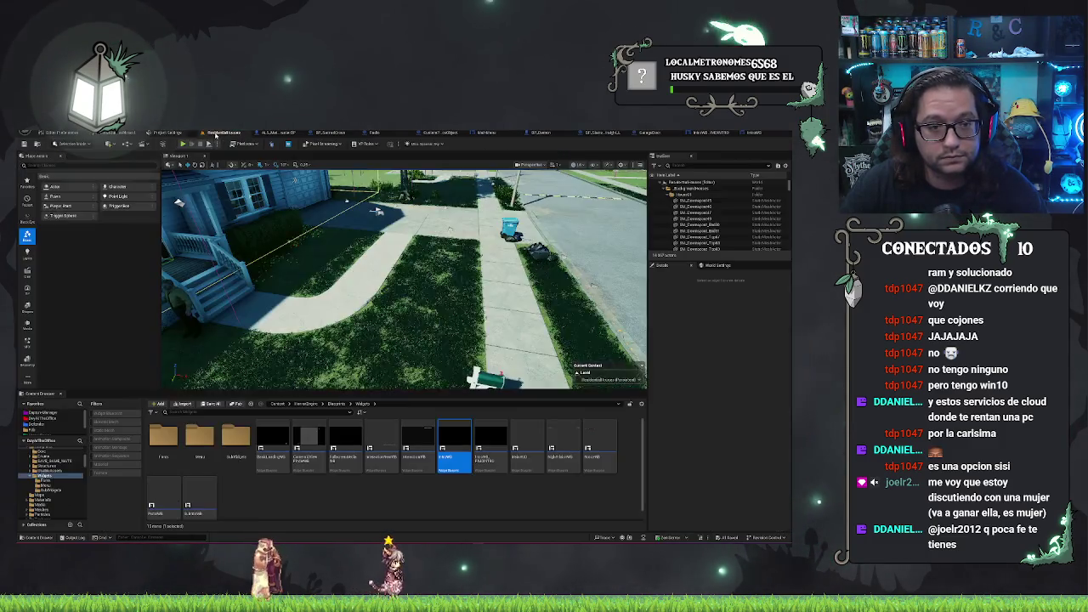
{"action": "left_click", "coordinate": [38, 133]}
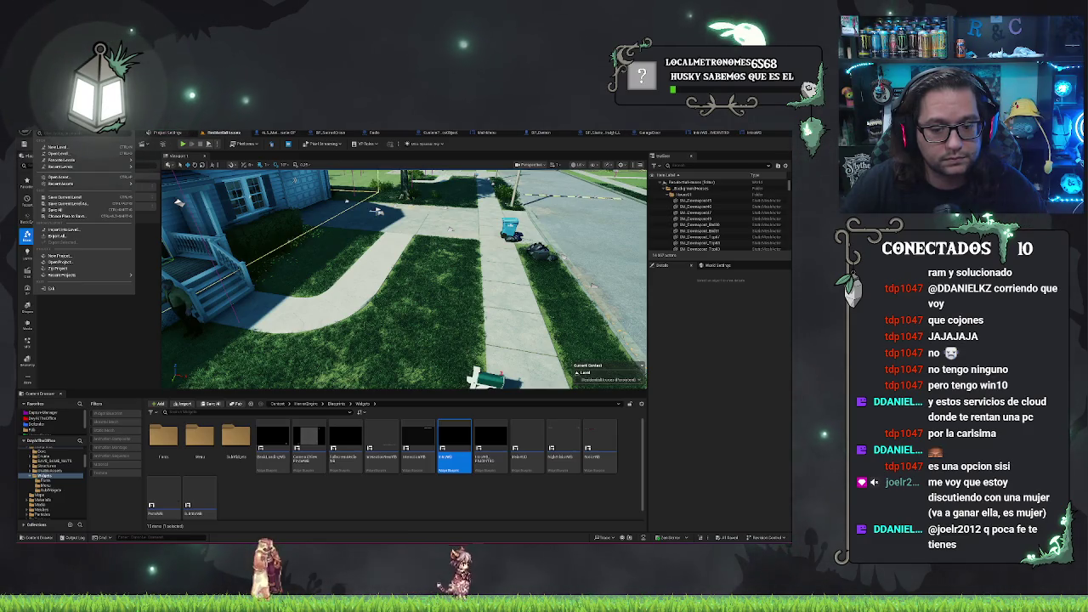
{"action": "left_click", "coordinate": [468, 504]}
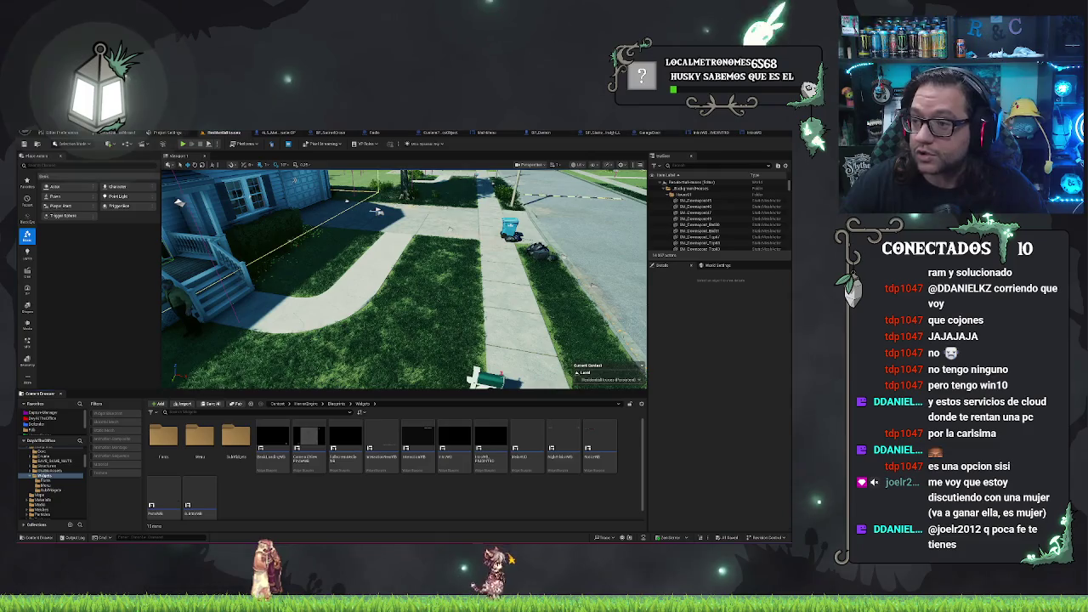
{"action": "double_click", "coordinate": [533, 451]}
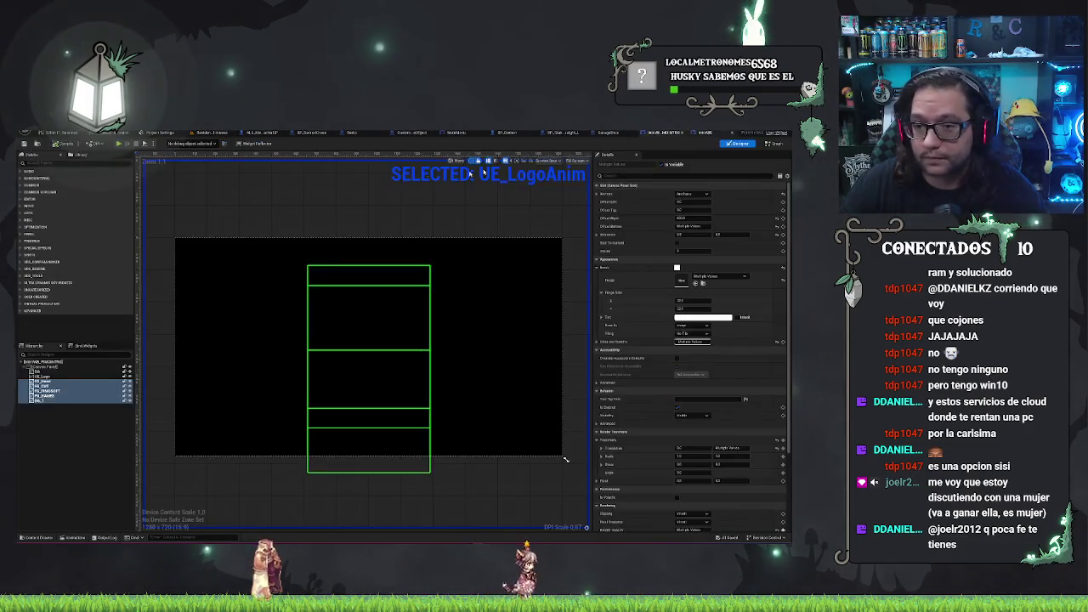
Select the two Delay and two Play Sound 2D nodes in the FIMO intro's event graph.
{"action": "left_click", "coordinate": [774, 144]}
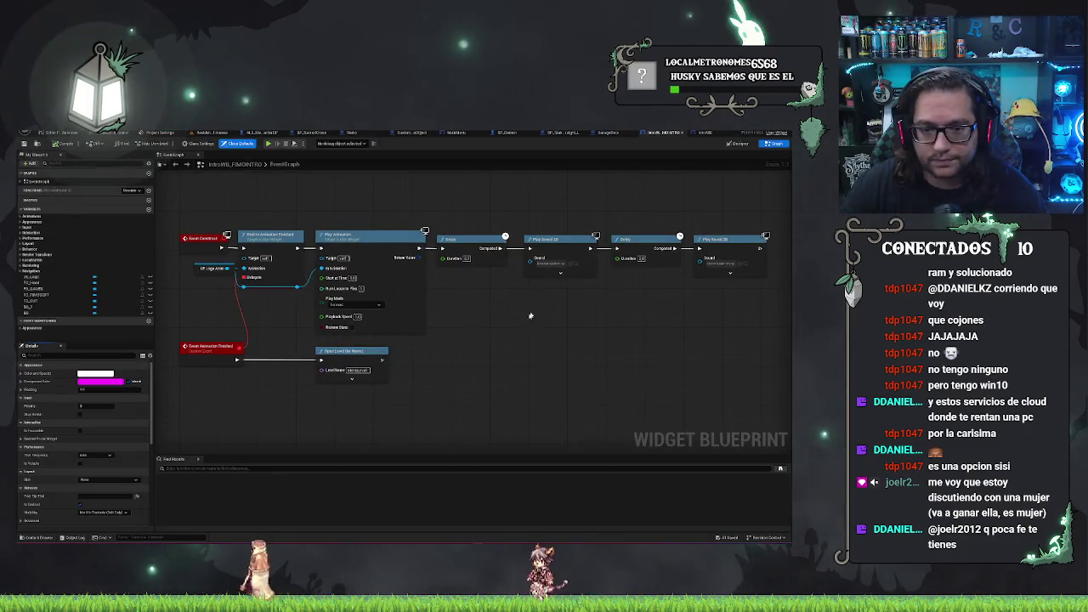
{"action": "left_click_drag", "start_coordinate": [476, 209], "coordinate": [373, 200]}
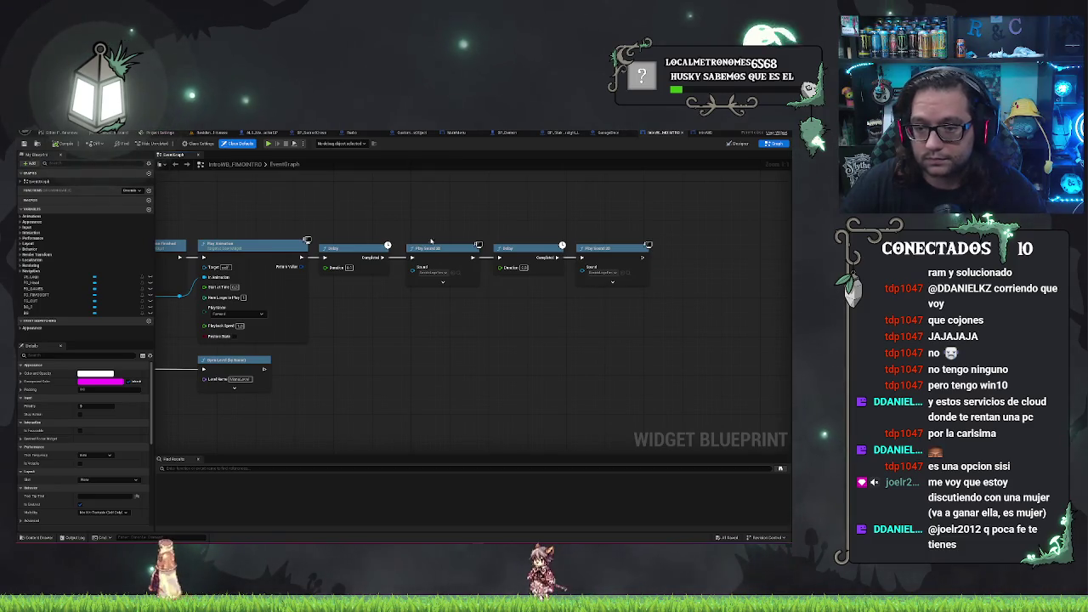
{"action": "left_click_drag", "start_coordinate": [431, 242], "coordinate": [501, 248]}
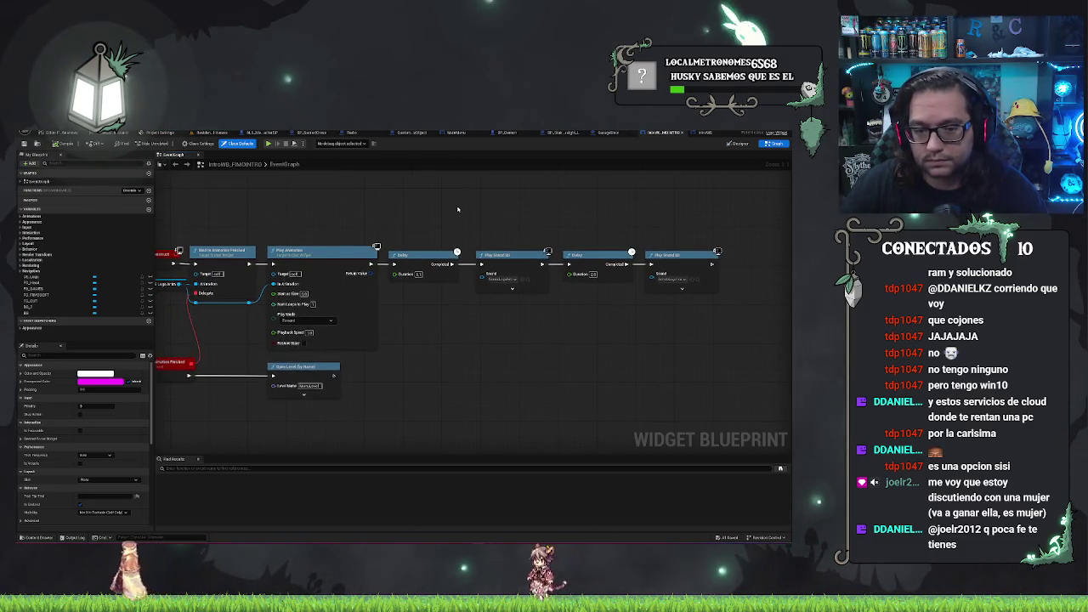
{"action": "mouse_move", "coordinate": [413, 198]}
{"action": "left_mouse_down"}
{"action": "mouse_move", "coordinate": [739, 337]}
{"action": "mouse_move", "coordinate": [727, 336]}
{"action": "left_mouse_up"}
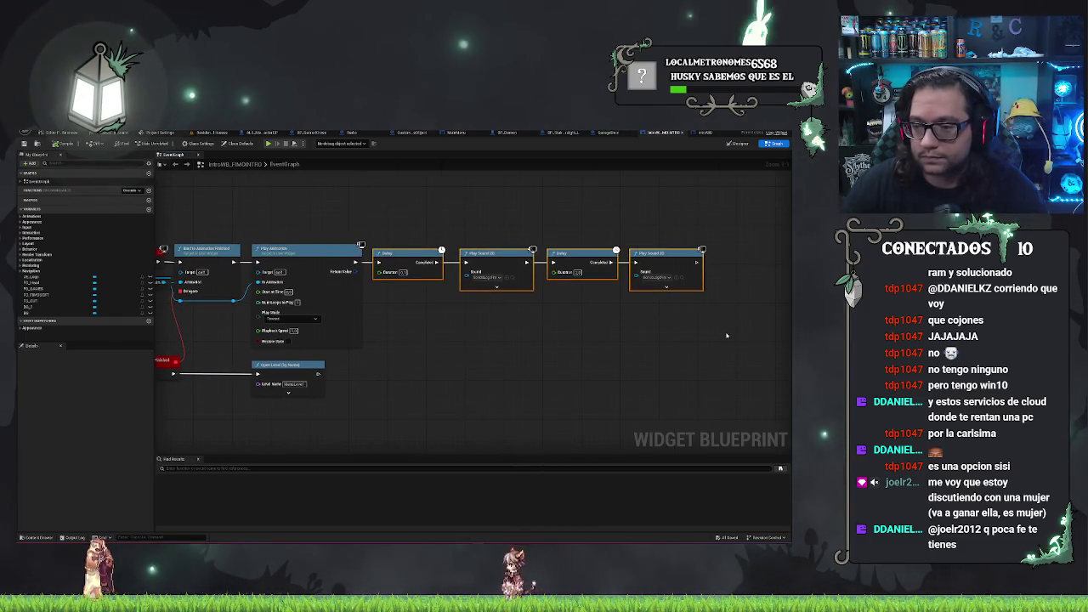
{"action": "left_click_drag", "start_coordinate": [592, 330], "coordinate": [641, 337]}
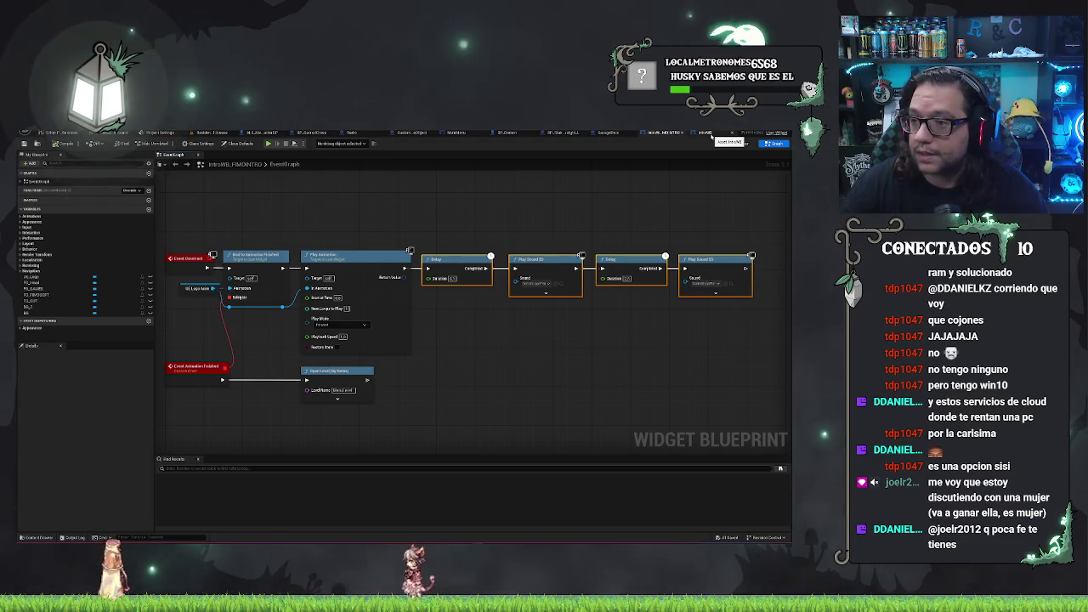
{"action": "left_click", "coordinate": [738, 142]}
Paste the Delay and Play Sound 2D chain after Play Animation in IntroWB's event graph.
{"action": "left_click", "coordinate": [772, 142]}
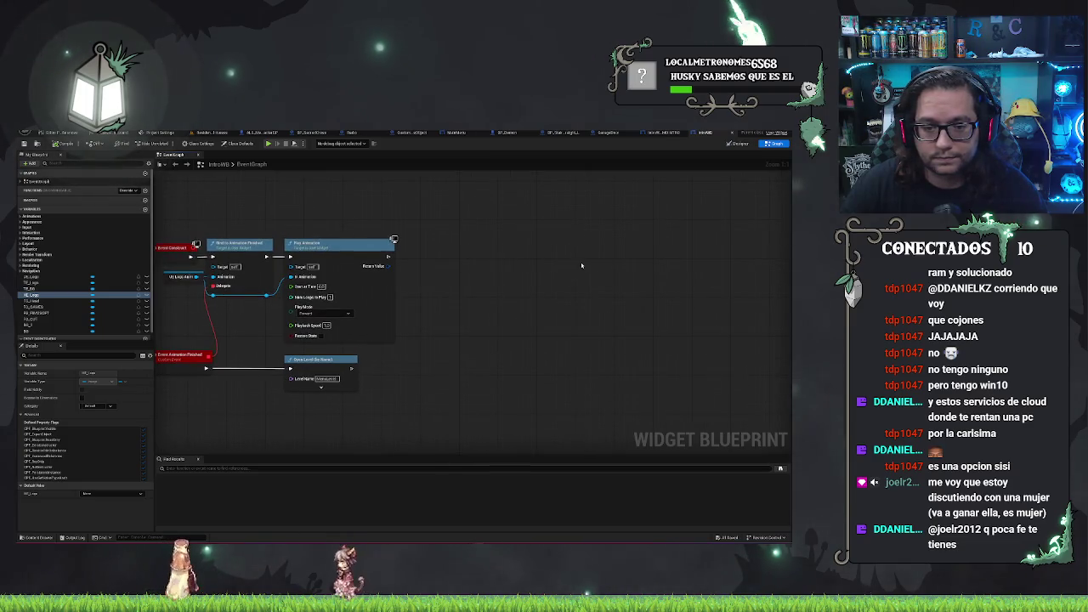
{"action": "key", "text": "ctrl+v"}
{"action": "mouse_move", "coordinate": [480, 255]}
{"action": "left_mouse_down"}
{"action": "mouse_move", "coordinate": [435, 249]}
{"action": "mouse_move", "coordinate": [381, 262]}
{"action": "left_mouse_up"}
{"action": "left_click", "coordinate": [415, 240]}
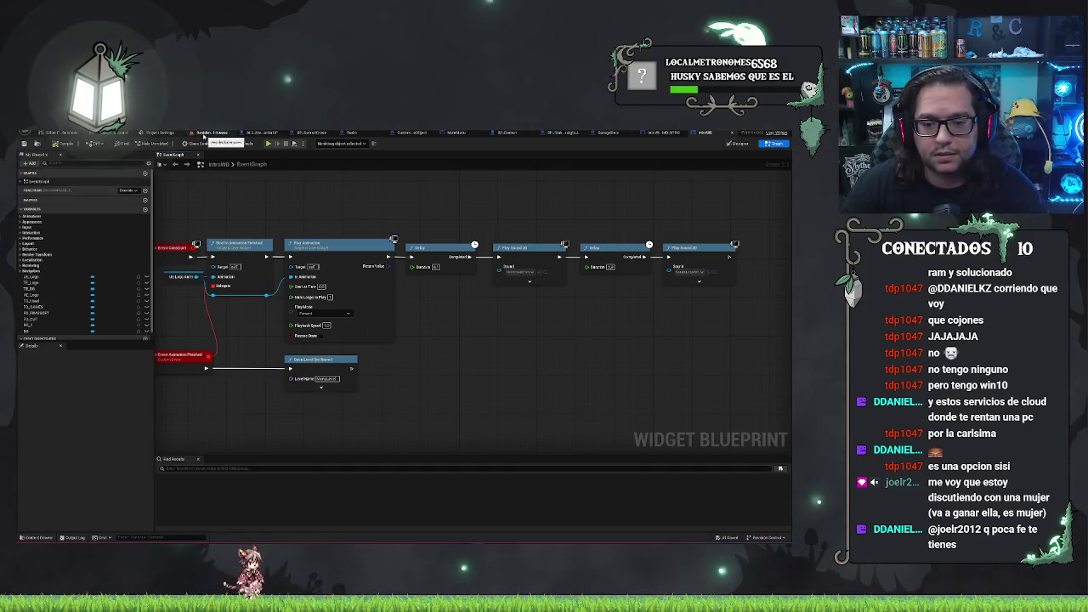
{"action": "left_click", "coordinate": [207, 133]}
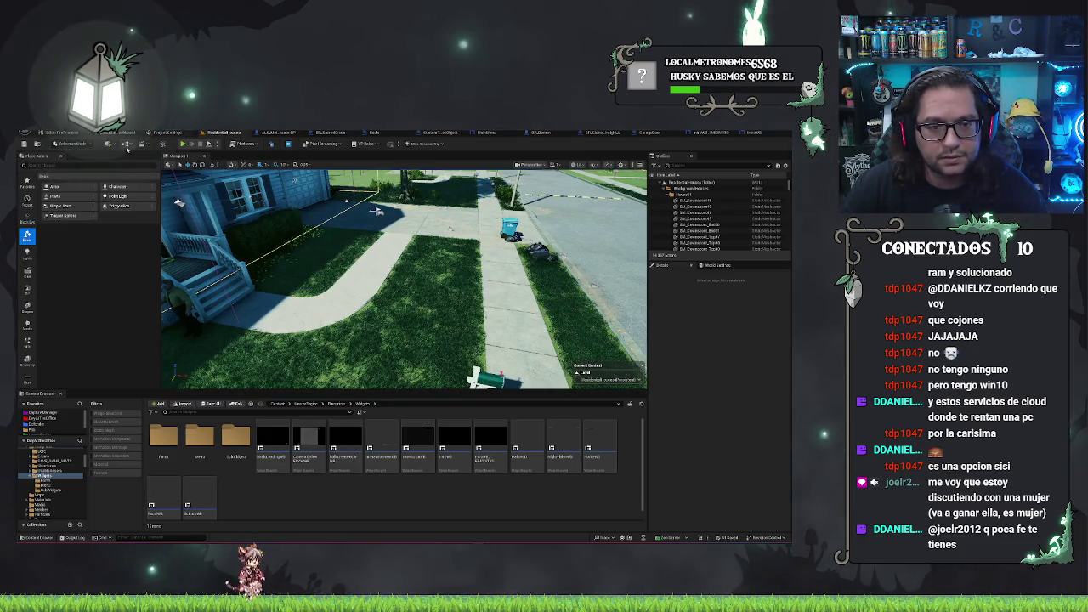
Open the level from the Maps folder and Play in Editor to show the FIMOSOFT intro.
{"action": "left_click", "coordinate": [24, 145]}
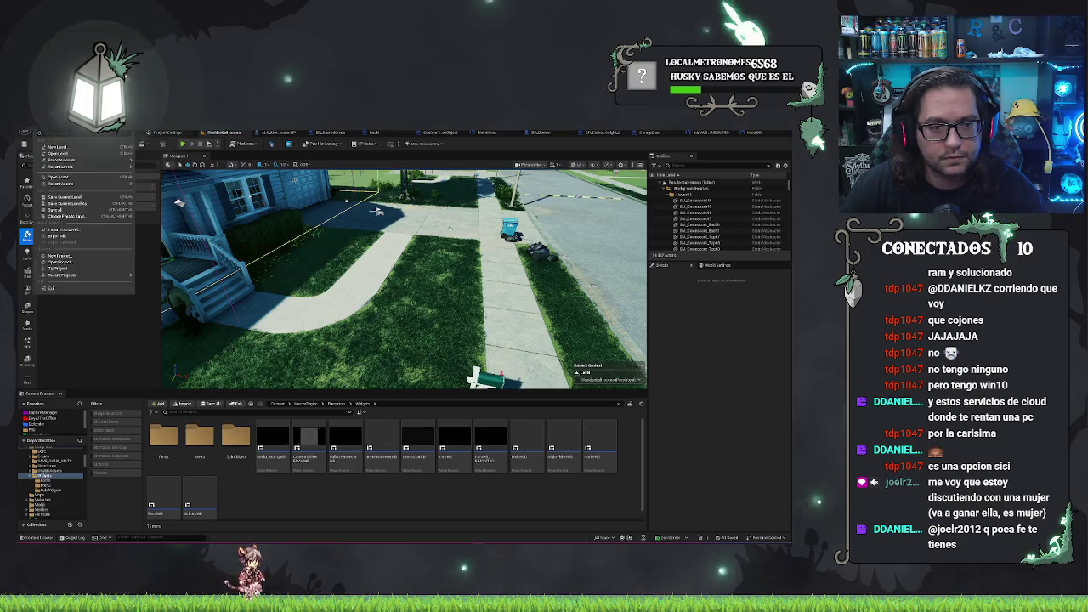
{"action": "mouse_move", "coordinate": [79, 169]}
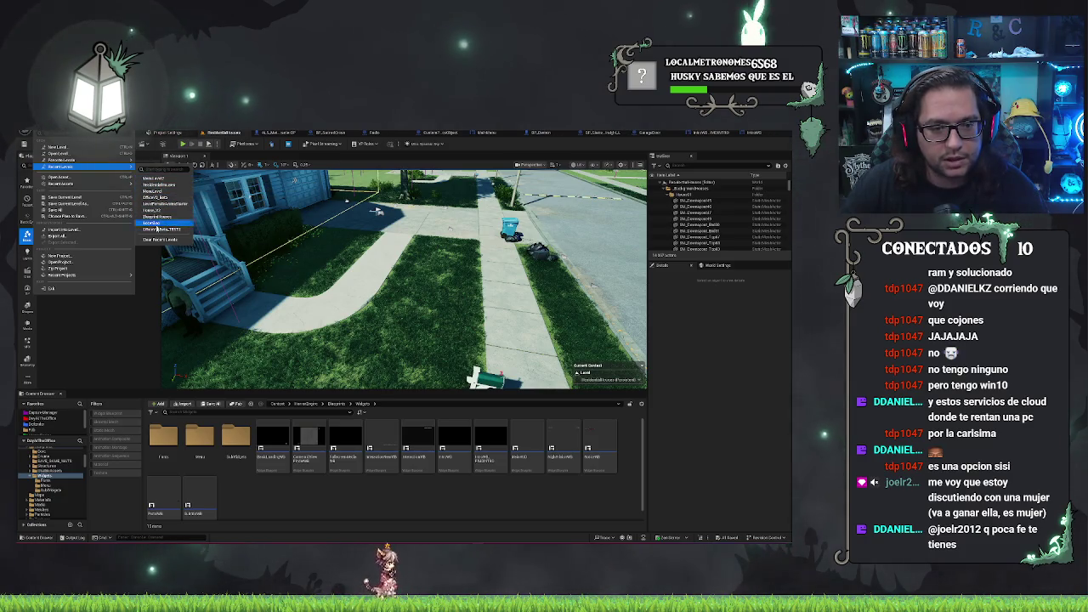
{"action": "left_click", "coordinate": [60, 154]}
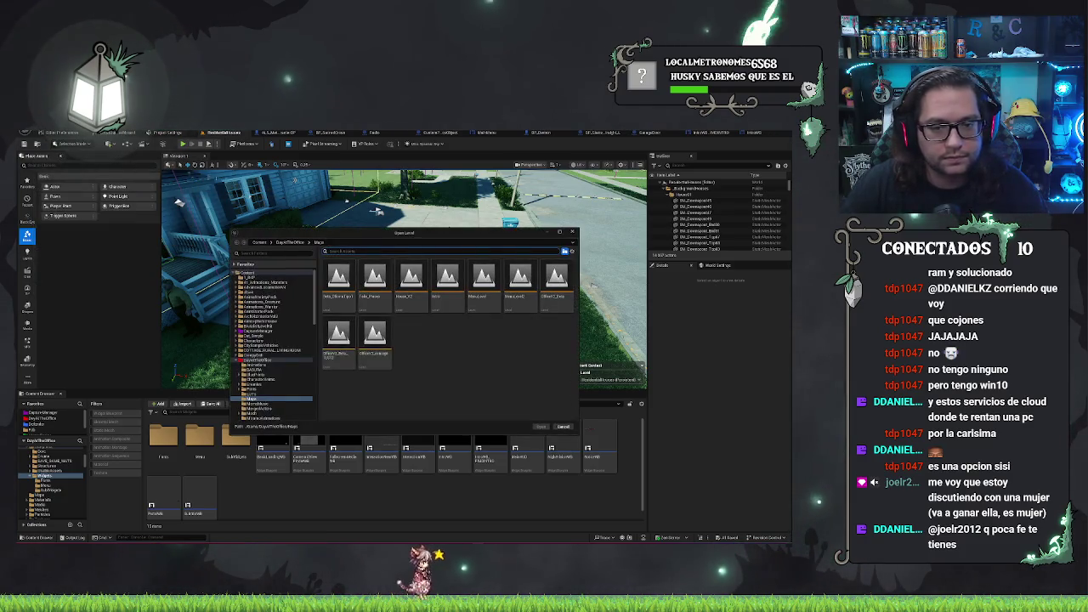
{"action": "double_click", "coordinate": [448, 280]}
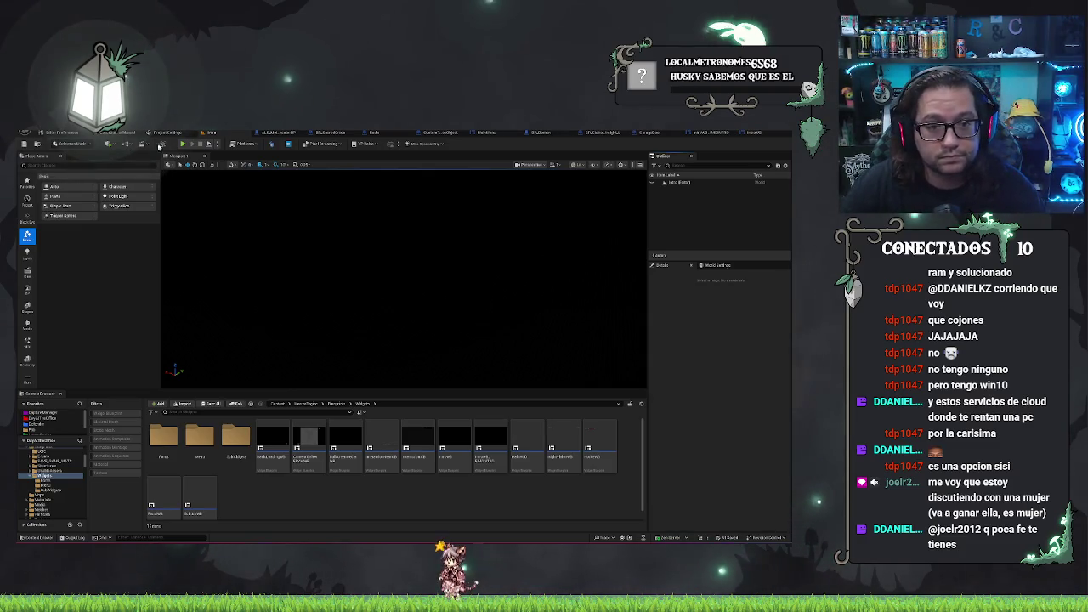
{"action": "key", "text": "alt+p"}
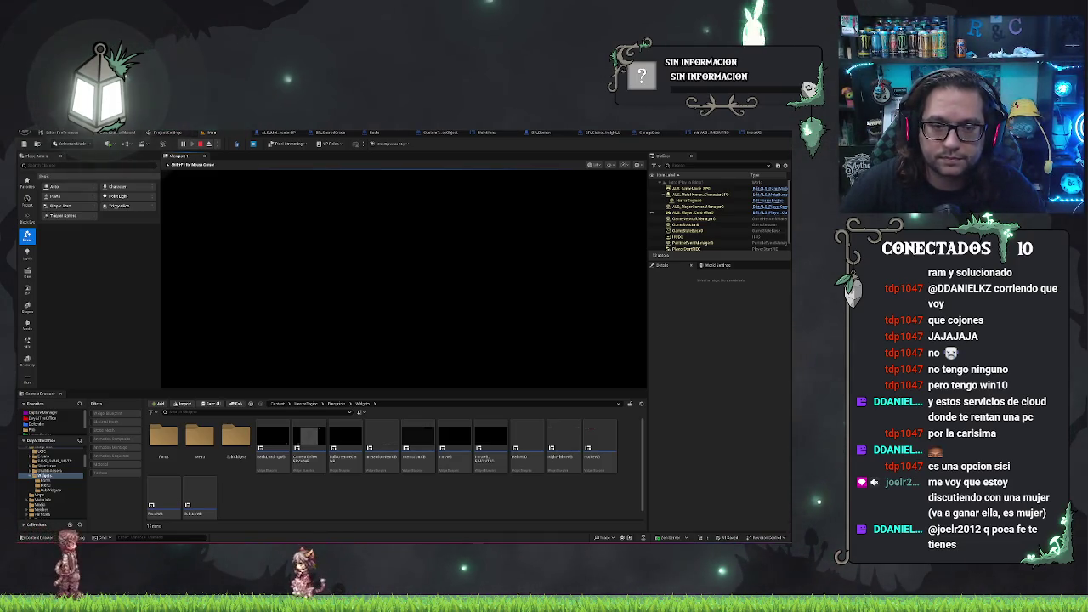
Let the intro reach the Day at the Office menu, stop playing, and go to ALS_MetaHuman_CharacterBP.
{"action": "key", "text": "Escape"}
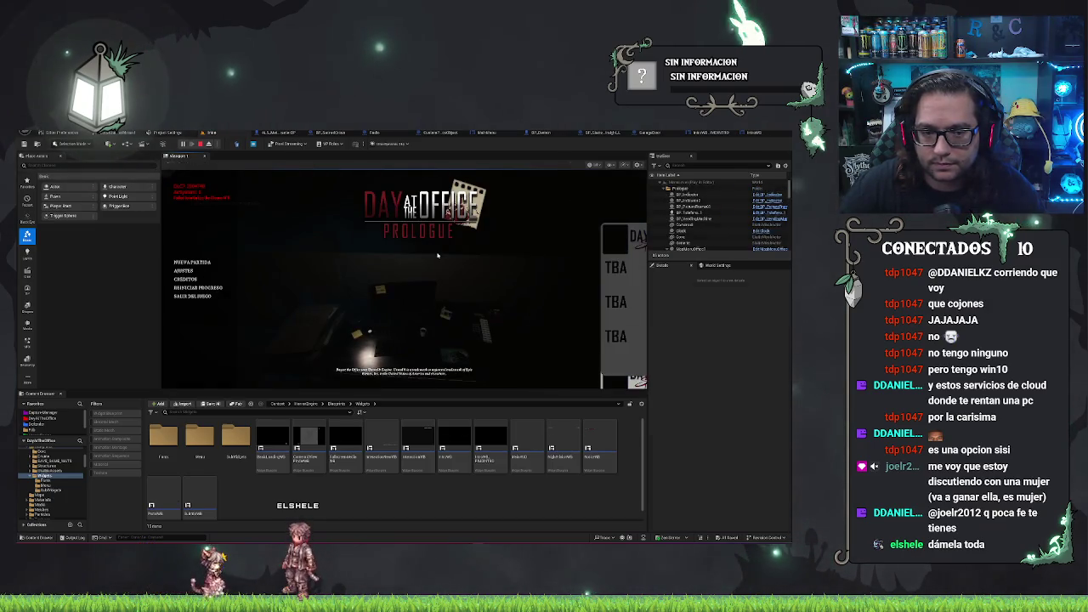
{"action": "key", "text": "Escape"}
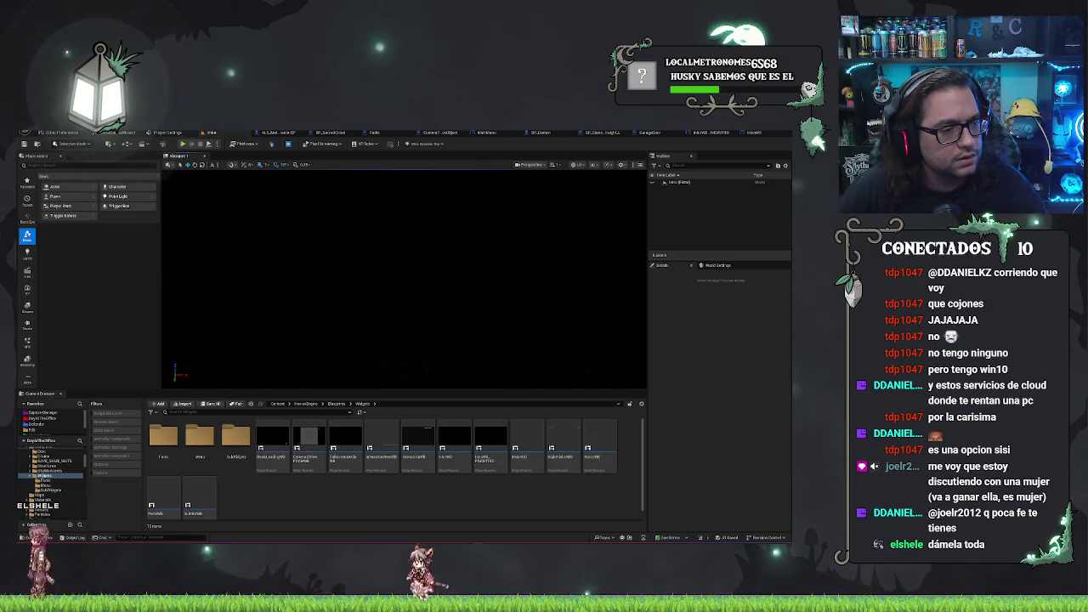
{"action": "key", "text": "ctrl+Tab"}
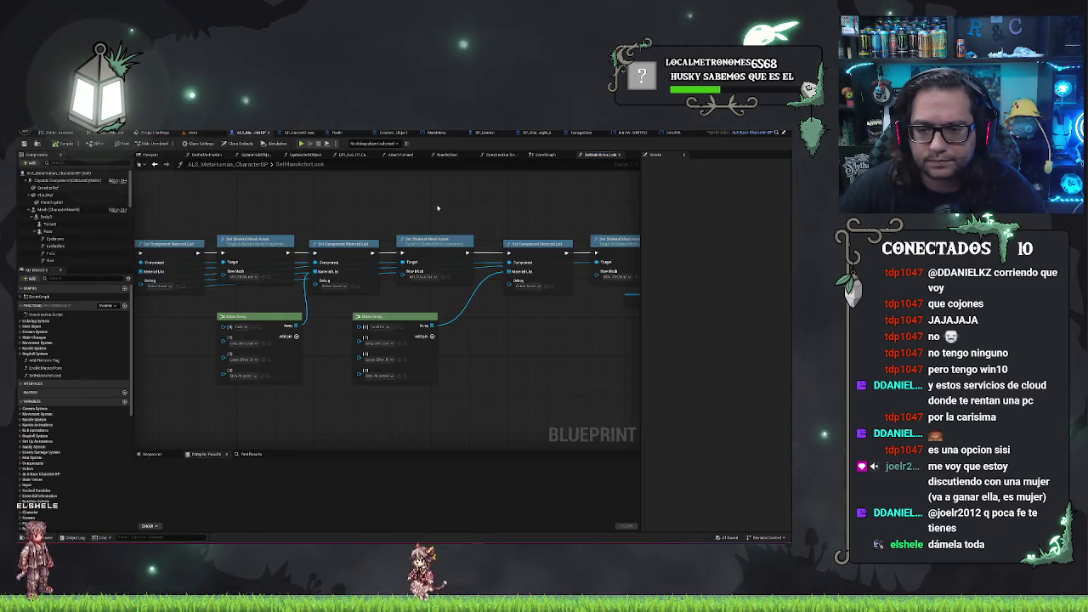
{"action": "scroll", "coordinate": [341, 212], "scroll_direction": "down", "scroll_amount": 2}
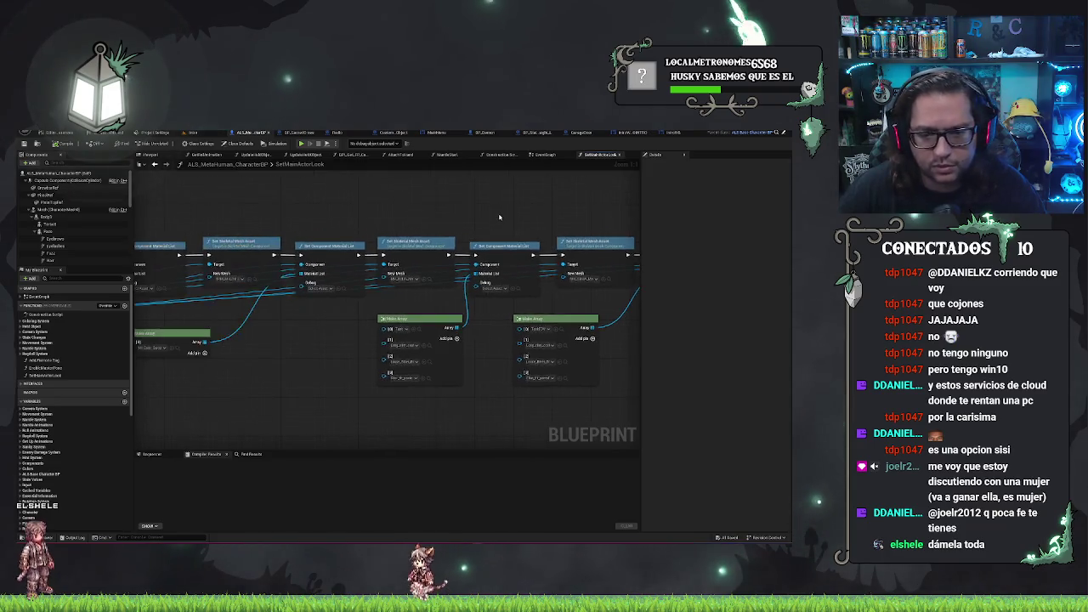
{"action": "scroll", "coordinate": [372, 218], "scroll_direction": "down", "scroll_amount": 2}
{"action": "left_click_drag", "start_coordinate": [413, 289], "coordinate": [570, 312]}
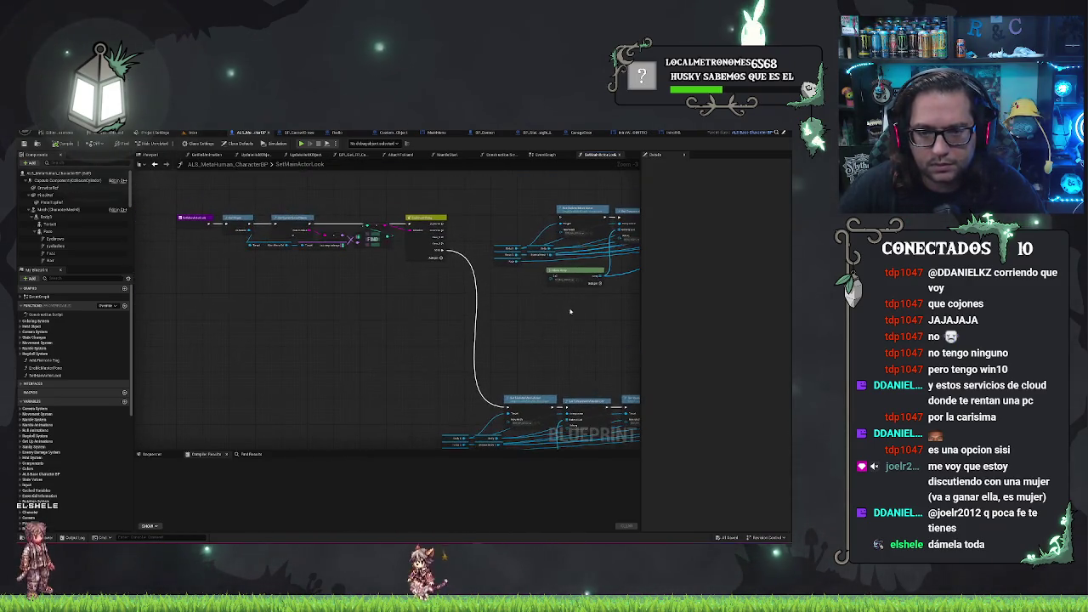
{"action": "left_click_drag", "start_coordinate": [367, 317], "coordinate": [451, 343]}
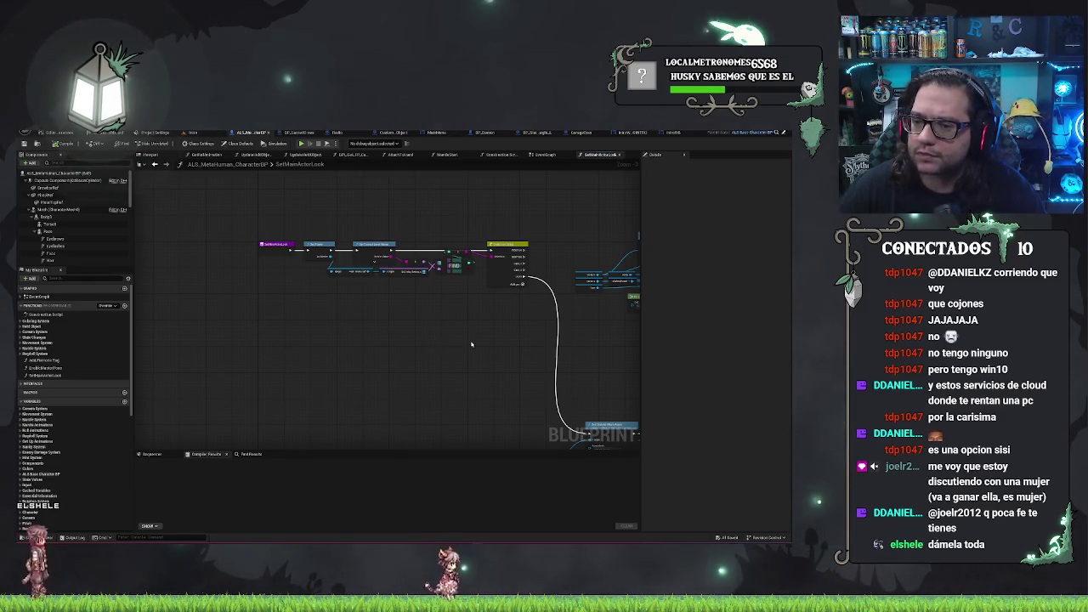
{"action": "left_click_drag", "start_coordinate": [471, 342], "coordinate": [444, 340]}
{"action": "scroll", "coordinate": [429, 308], "scroll_direction": "up", "scroll_amount": 3}
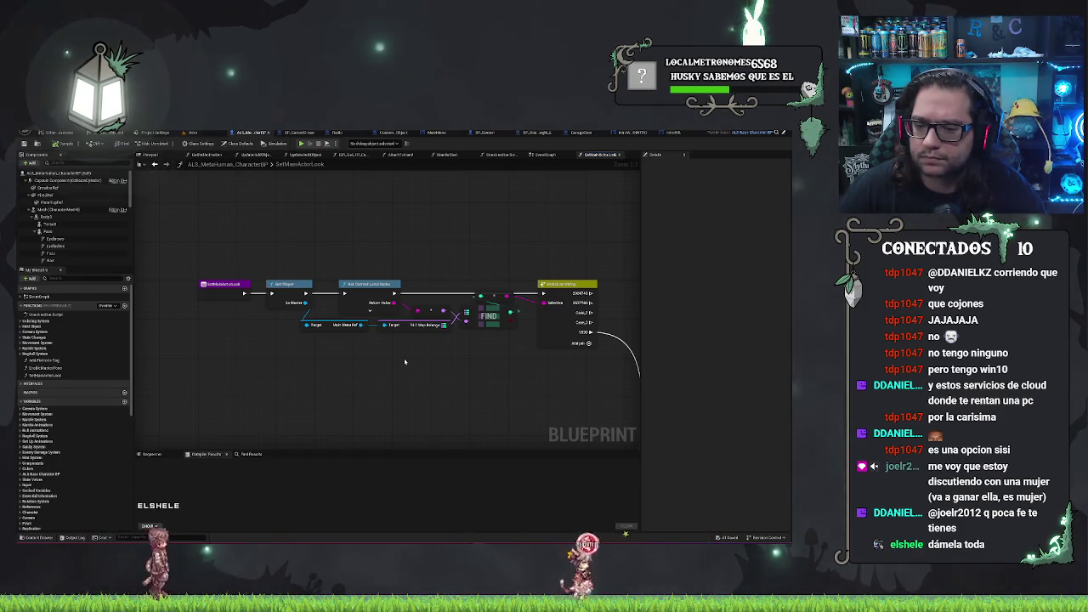
{"action": "left_click_drag", "start_coordinate": [343, 357], "coordinate": [391, 328]}
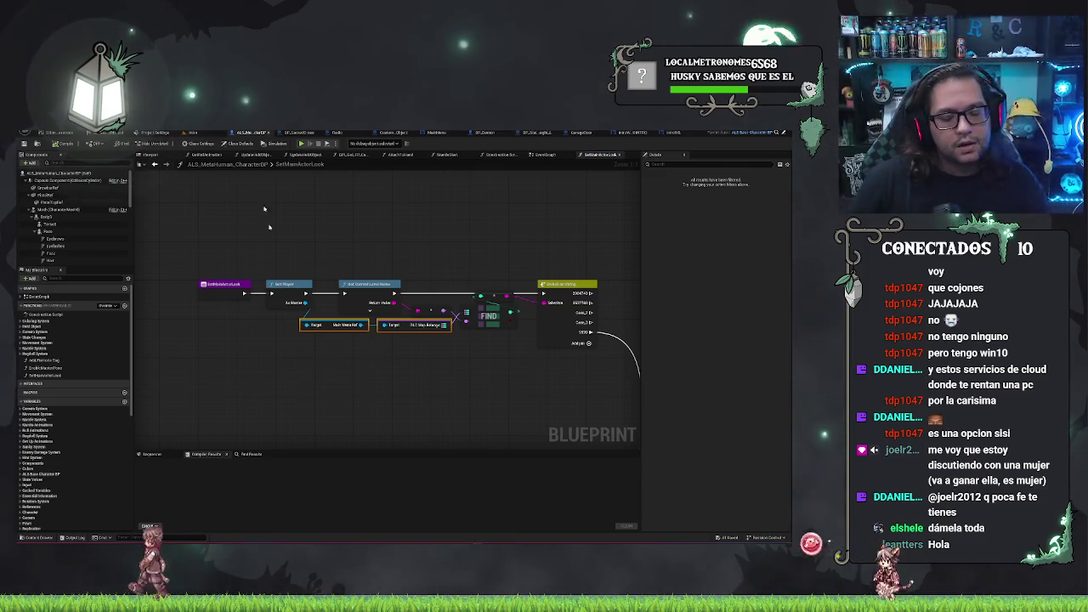
{"action": "left_click", "coordinate": [197, 133]}
{"action": "left_click", "coordinate": [182, 143]}
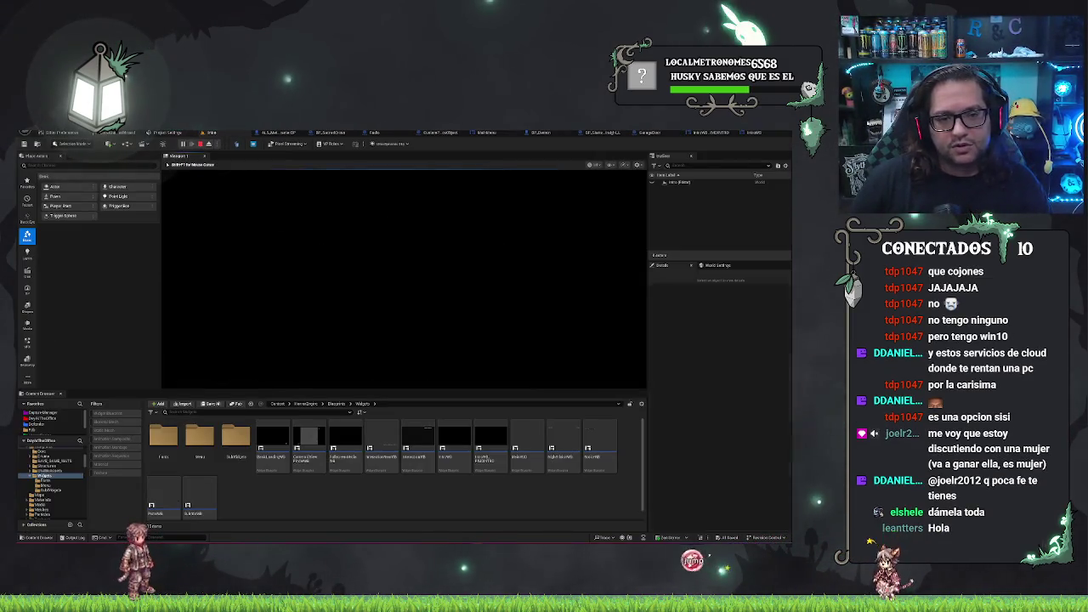
{"action": "key", "text": "Escape"}
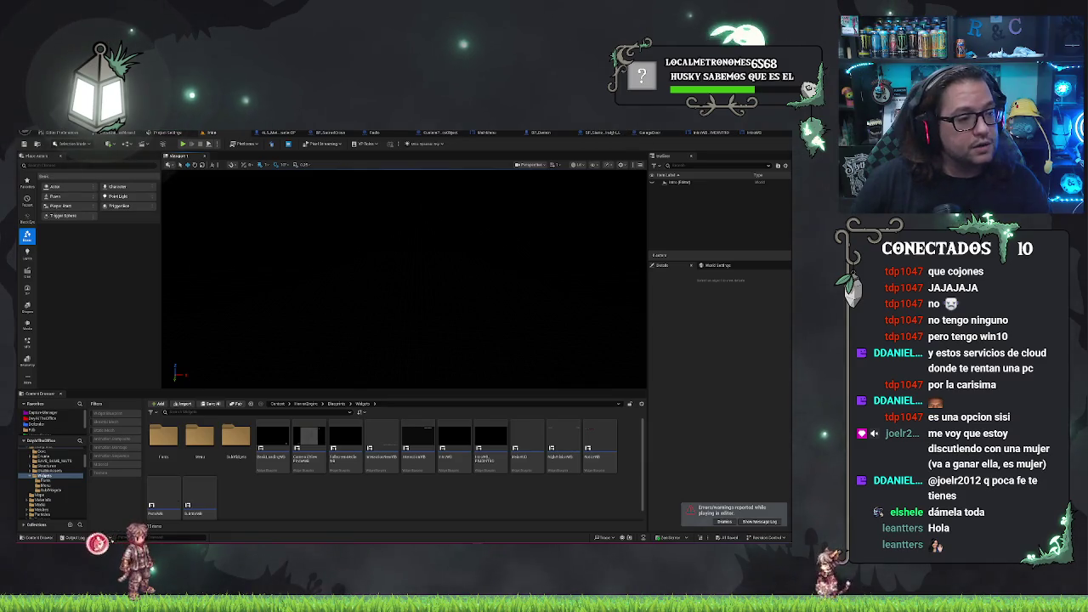
{"action": "left_click", "coordinate": [278, 133]}
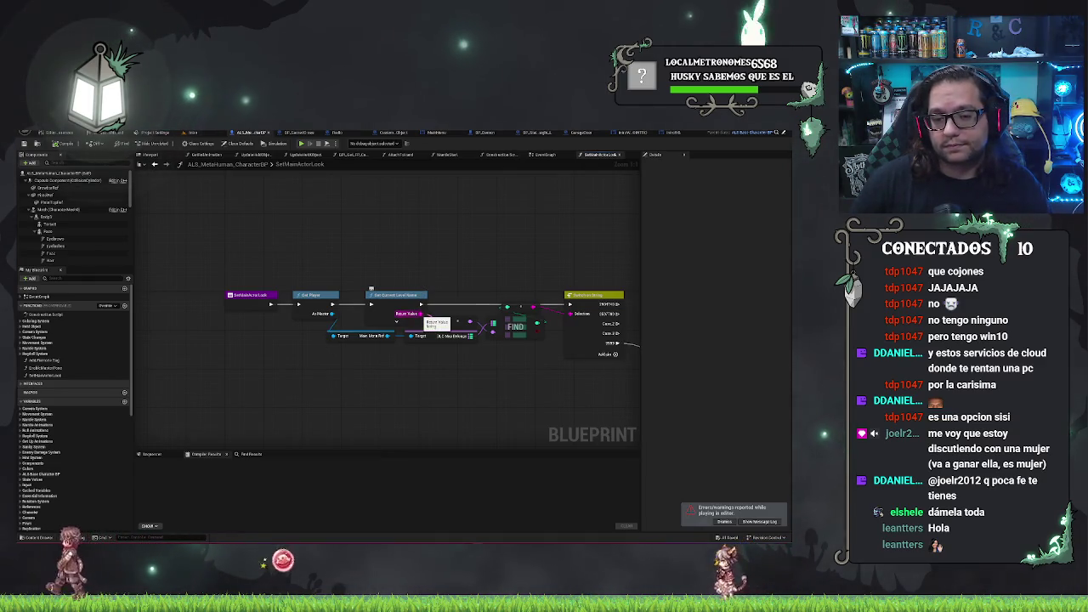
Add an Equal (String) node fed by Get Current Level Name's Return Value.
{"action": "left_click_drag", "start_coordinate": [421, 314], "coordinate": [454, 272]}
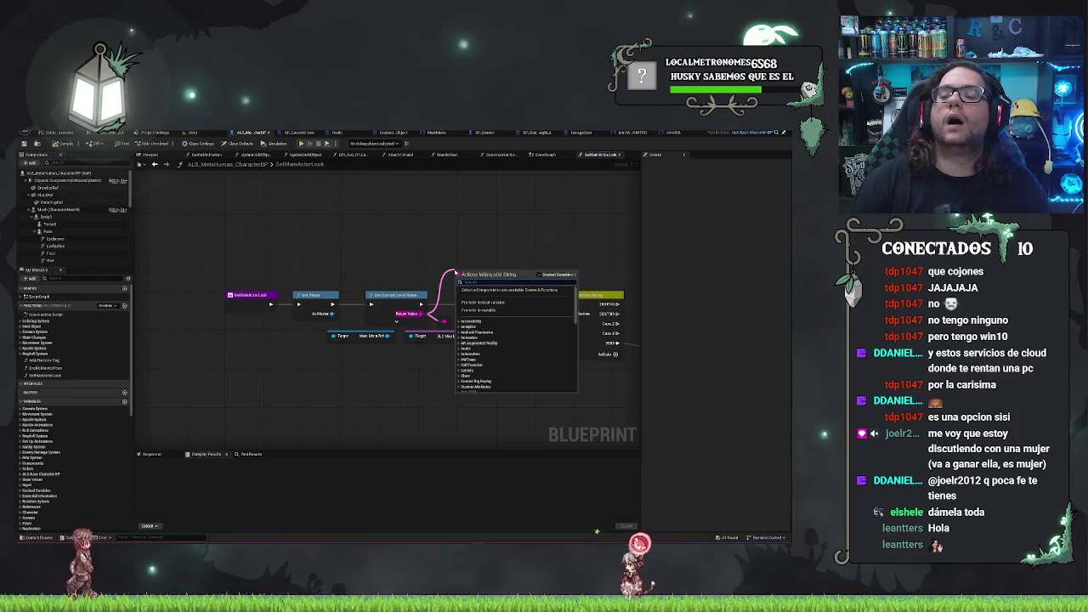
{"action": "type", "text": "equal"}
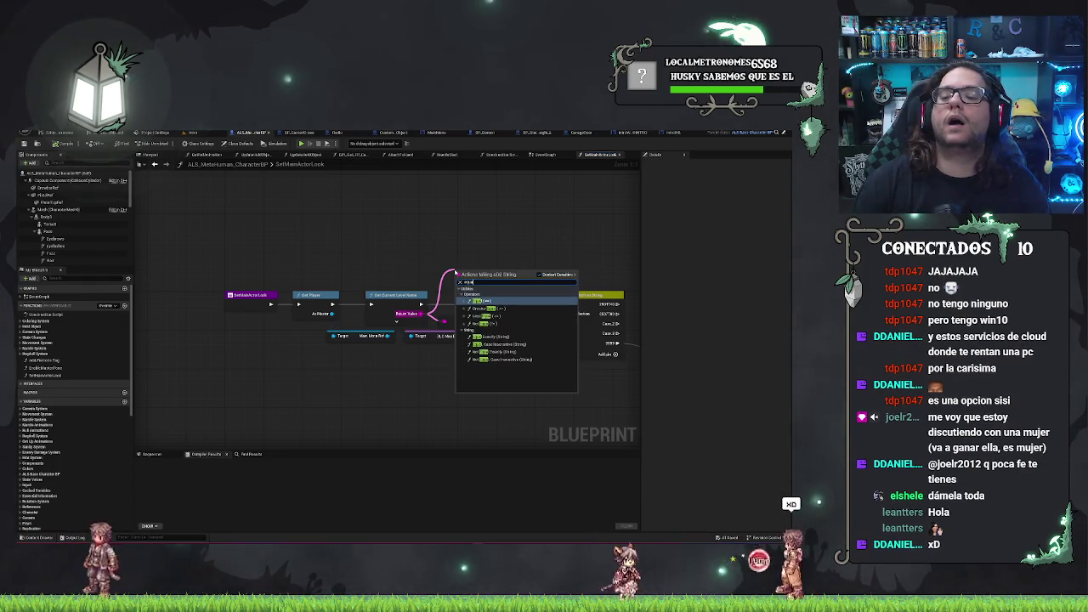
{"action": "key", "text": "Down"}
{"action": "key", "text": "Down"}
{"action": "key", "text": "Down"}
{"action": "key", "text": "Return"}
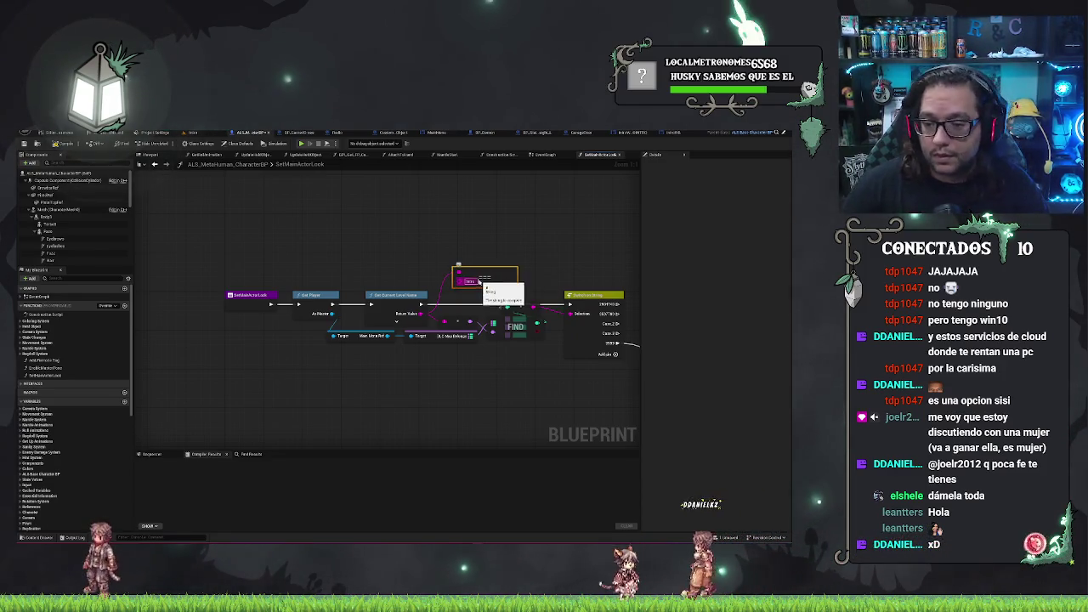
Add a Branch on the comparison and wire its False output into the Switch on String.
{"action": "left_click", "coordinate": [528, 217]}
{"action": "mouse_move", "coordinate": [487, 276]}
{"action": "left_mouse_down"}
{"action": "mouse_move", "coordinate": [372, 270]}
{"action": "mouse_move", "coordinate": [398, 275]}
{"action": "left_mouse_up"}
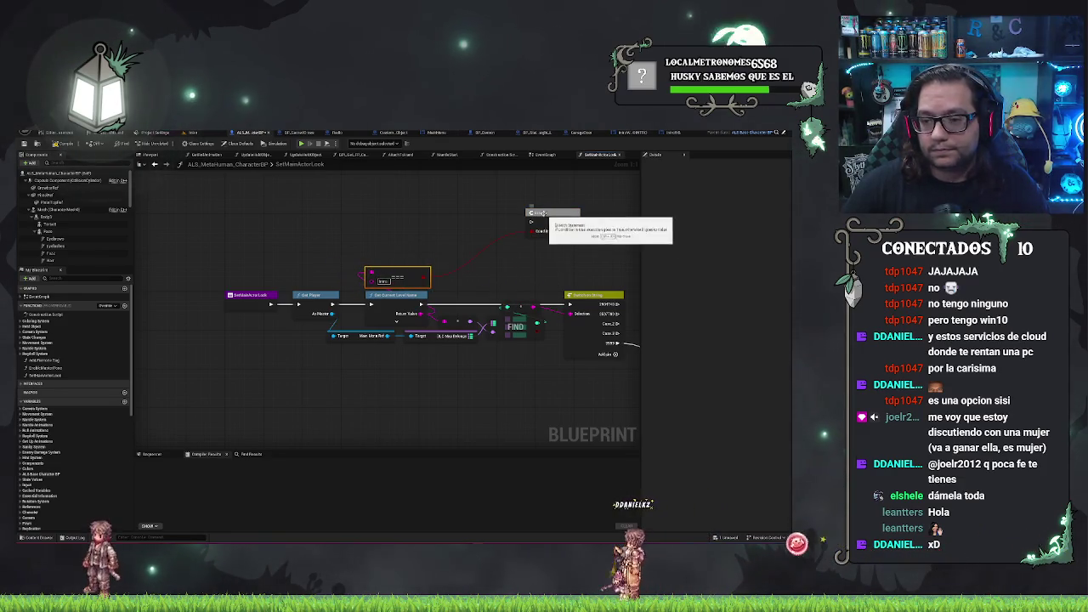
{"action": "left_click_drag", "start_coordinate": [541, 214], "coordinate": [447, 257]}
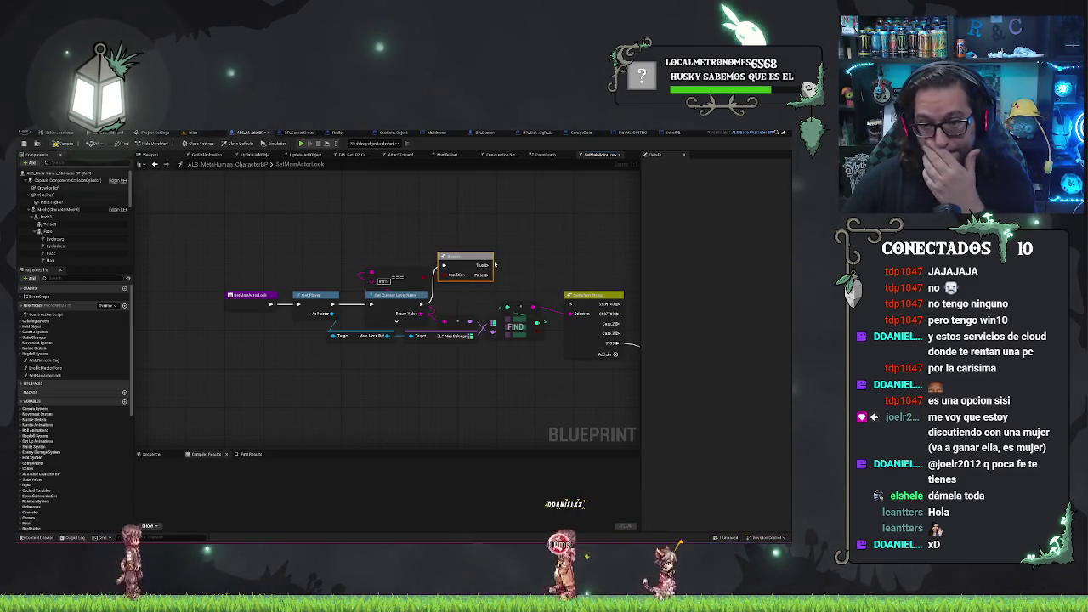
{"action": "left_click_drag", "start_coordinate": [489, 265], "coordinate": [568, 303]}
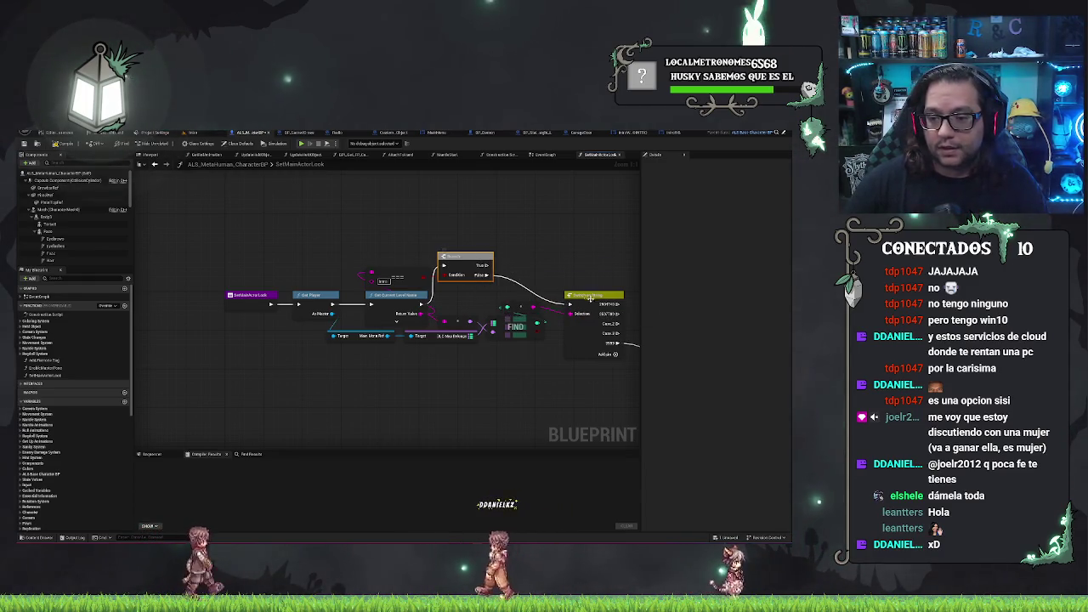
{"action": "key", "text": "q"}
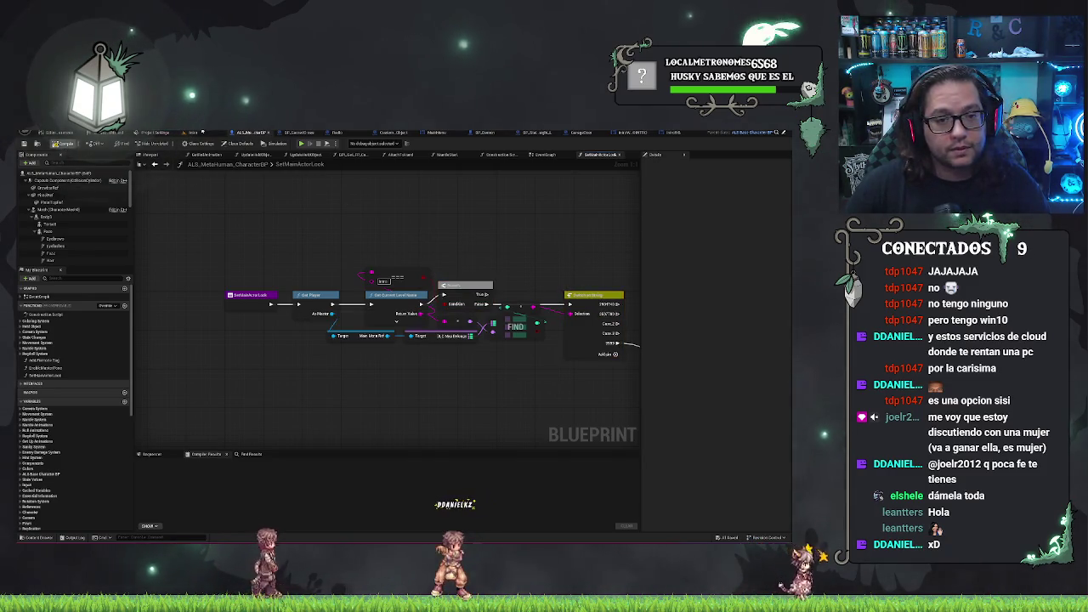
{"action": "left_click", "coordinate": [195, 132]}
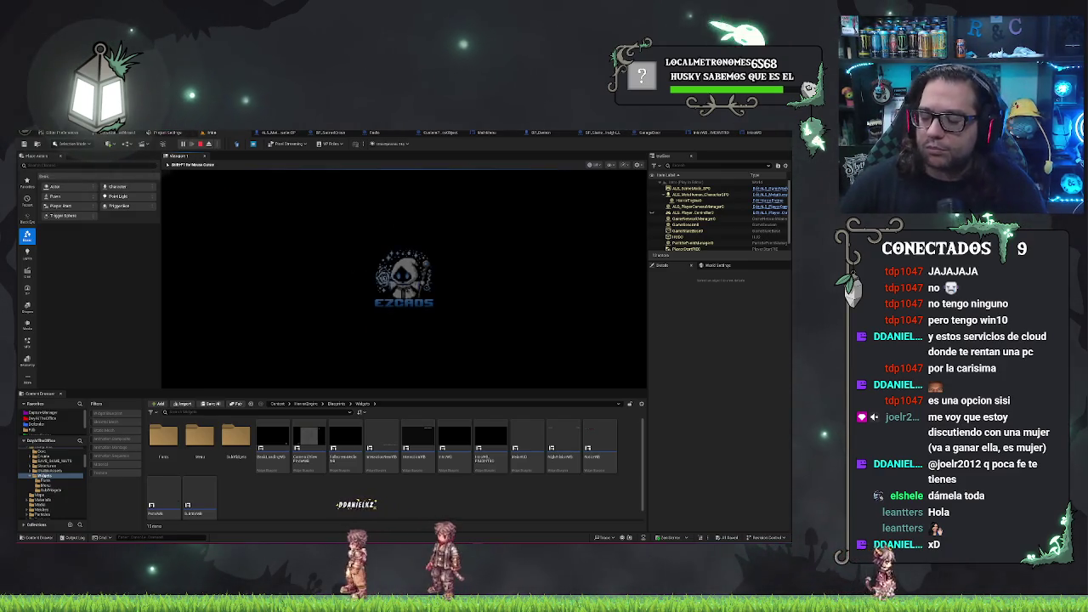
{"action": "key", "text": "Escape"}
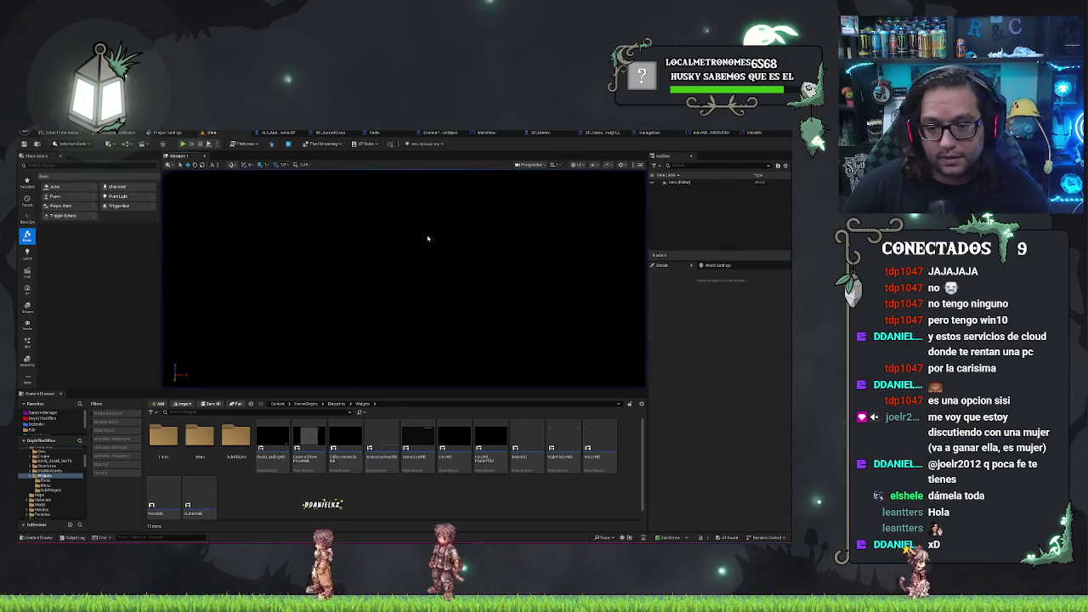
{"action": "left_click", "coordinate": [182, 144]}
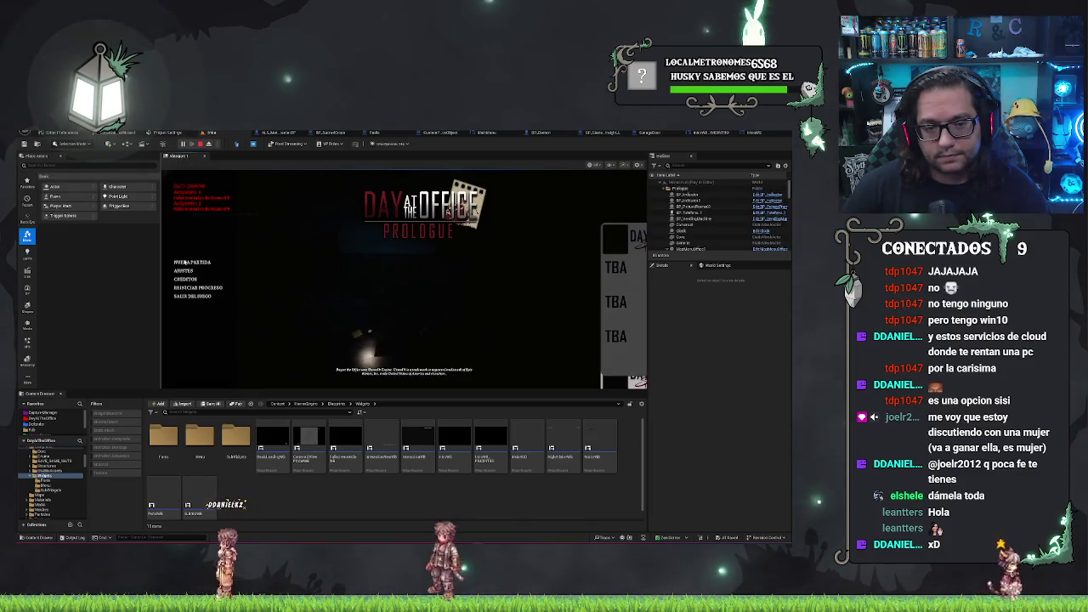
{"action": "key", "text": "Escape"}
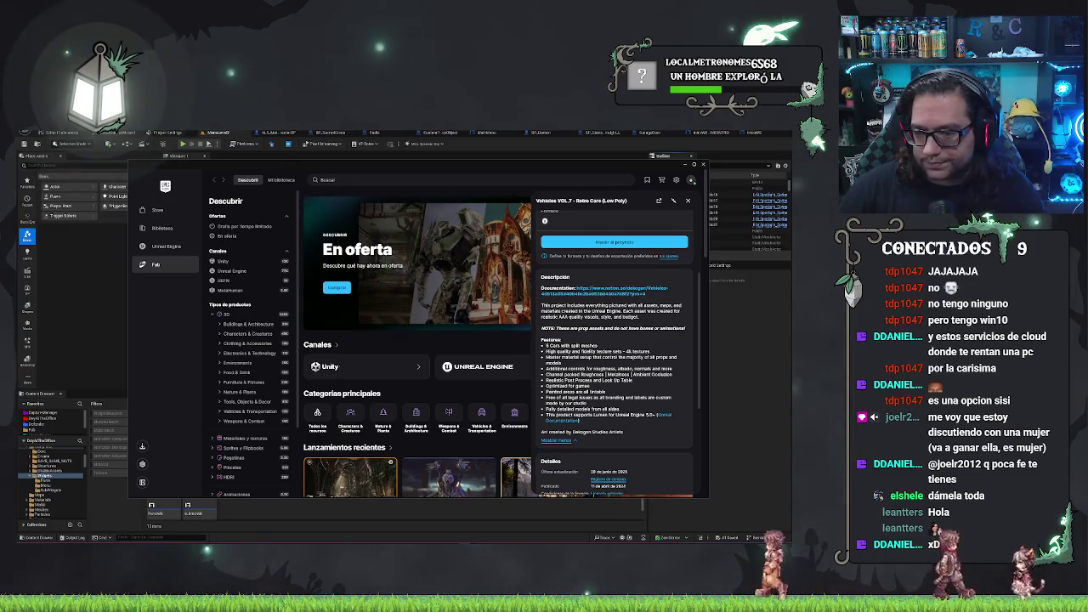
Browse the Vehicles VOL.7 Retro Cars details in Fab, then close them.
{"action": "scroll", "coordinate": [575, 393], "scroll_direction": "up", "scroll_amount": 5}
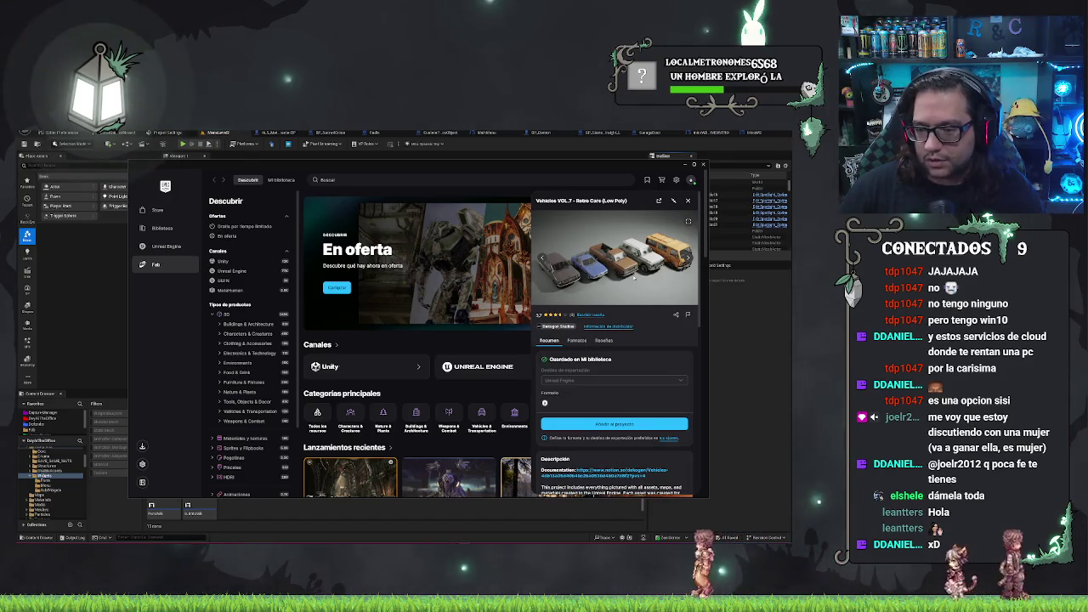
{"action": "scroll", "coordinate": [629, 274], "scroll_direction": "down", "scroll_amount": 3}
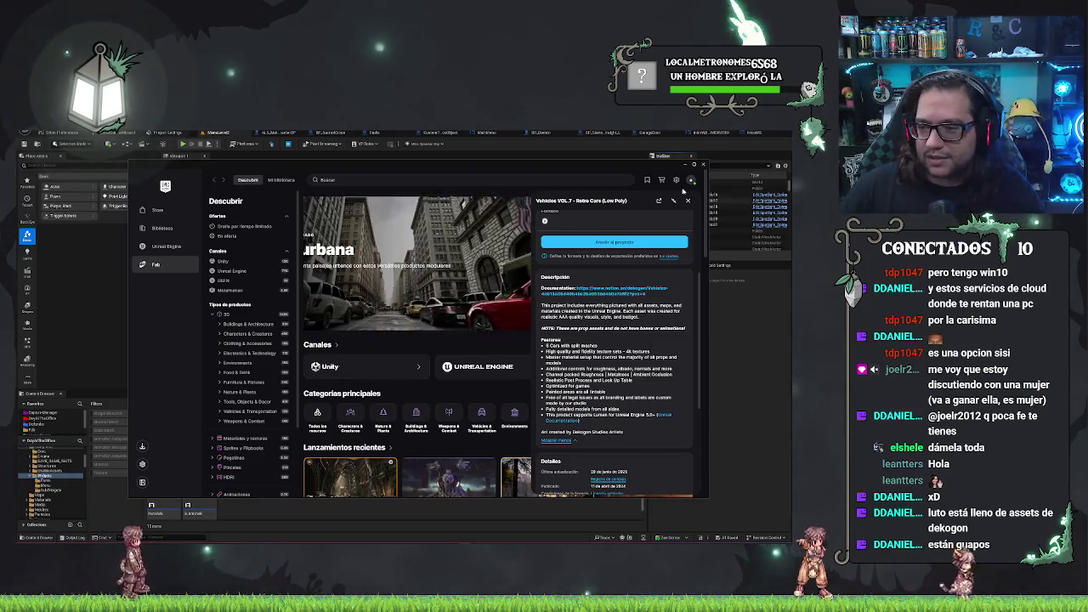
{"action": "left_click", "coordinate": [689, 201]}
{"action": "scroll", "coordinate": [476, 293], "scroll_direction": "down", "scroll_amount": 3}
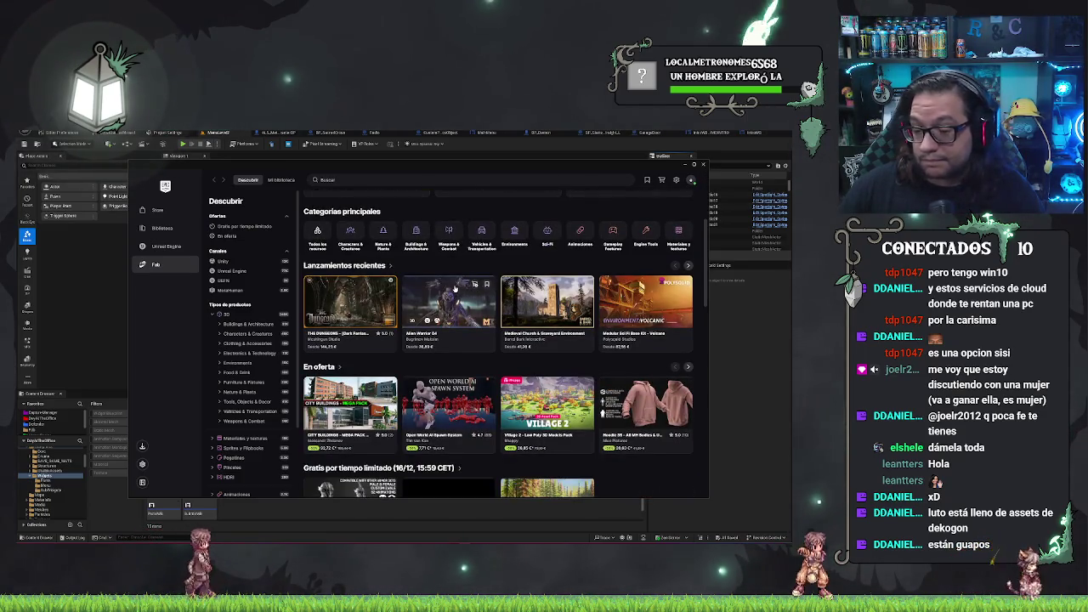
{"action": "scroll", "coordinate": [484, 272], "scroll_direction": "up", "scroll_amount": 3}
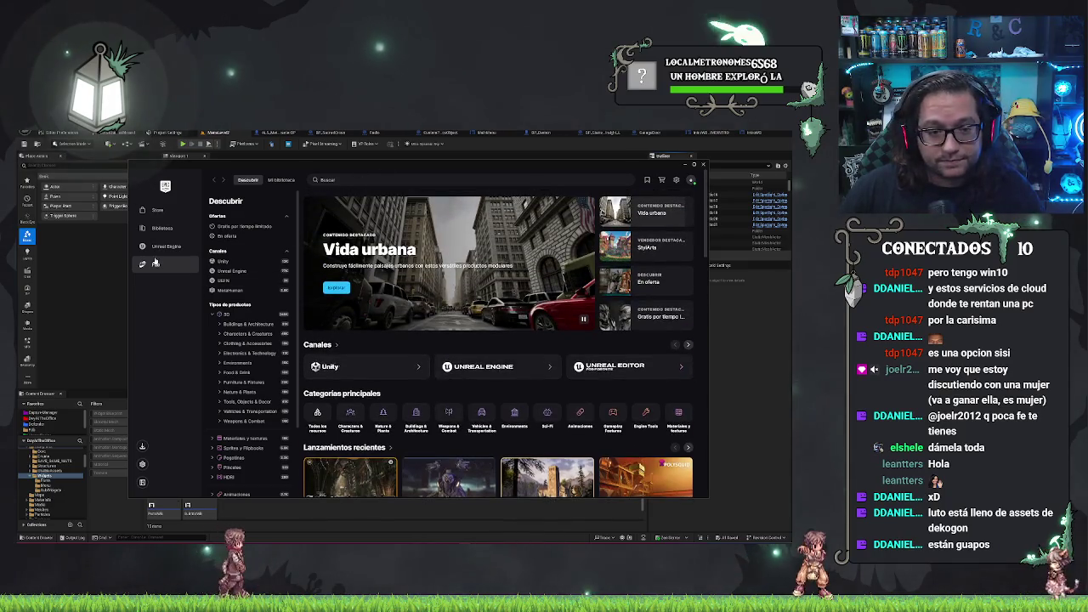
Add the Vehicles VOL.7 pack from the Fab library to the DayAtTheOffice project.
{"action": "left_click", "coordinate": [164, 246]}
{"action": "scroll", "coordinate": [586, 379], "scroll_direction": "down", "scroll_amount": 3}
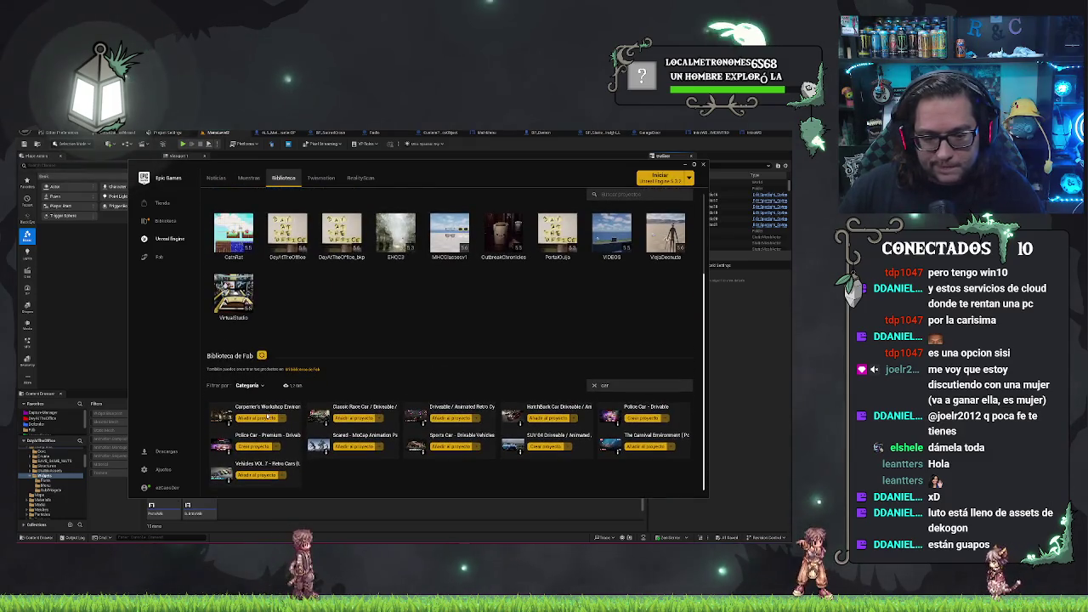
{"action": "left_click", "coordinate": [266, 418]}
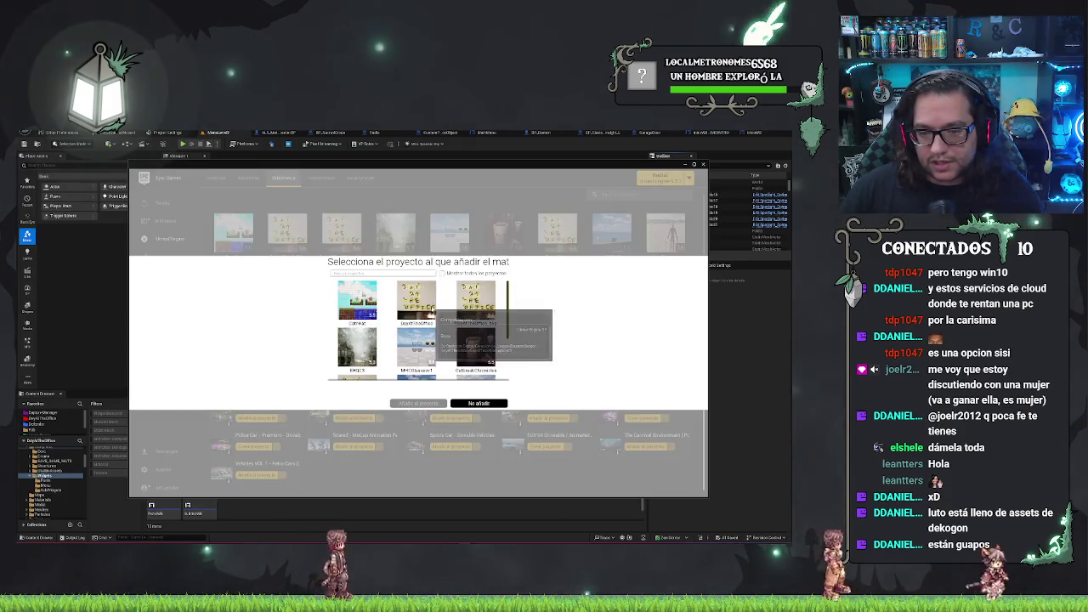
{"action": "left_click", "coordinate": [418, 306]}
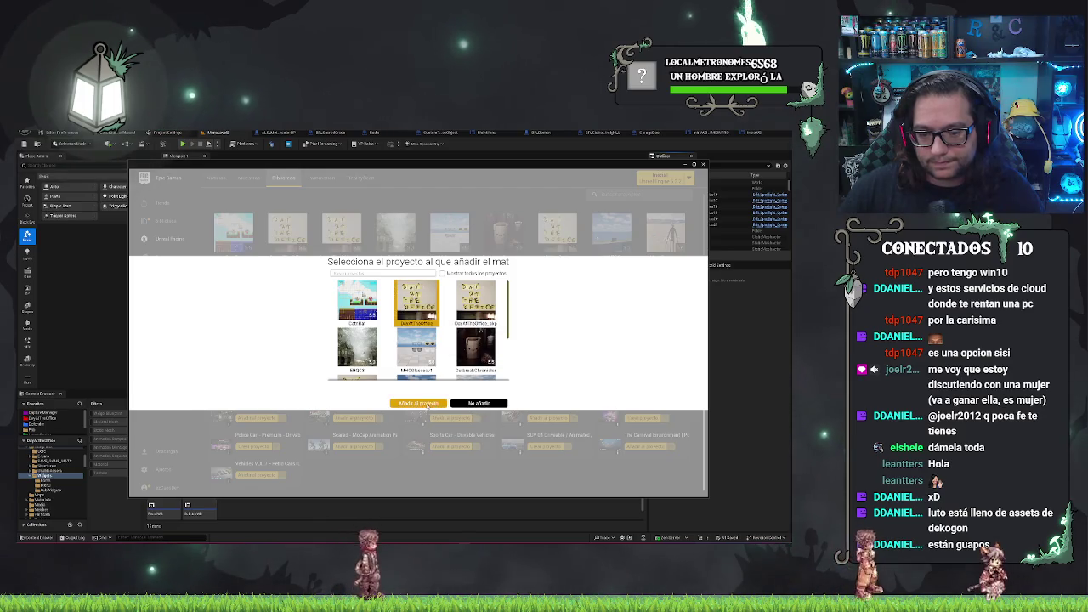
{"action": "left_click", "coordinate": [425, 404]}
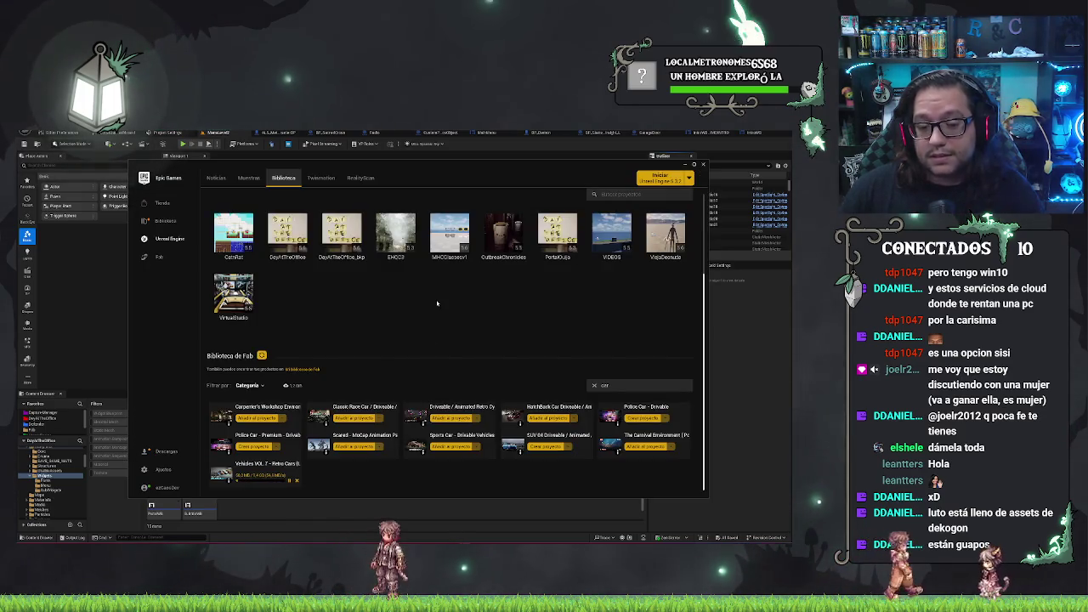
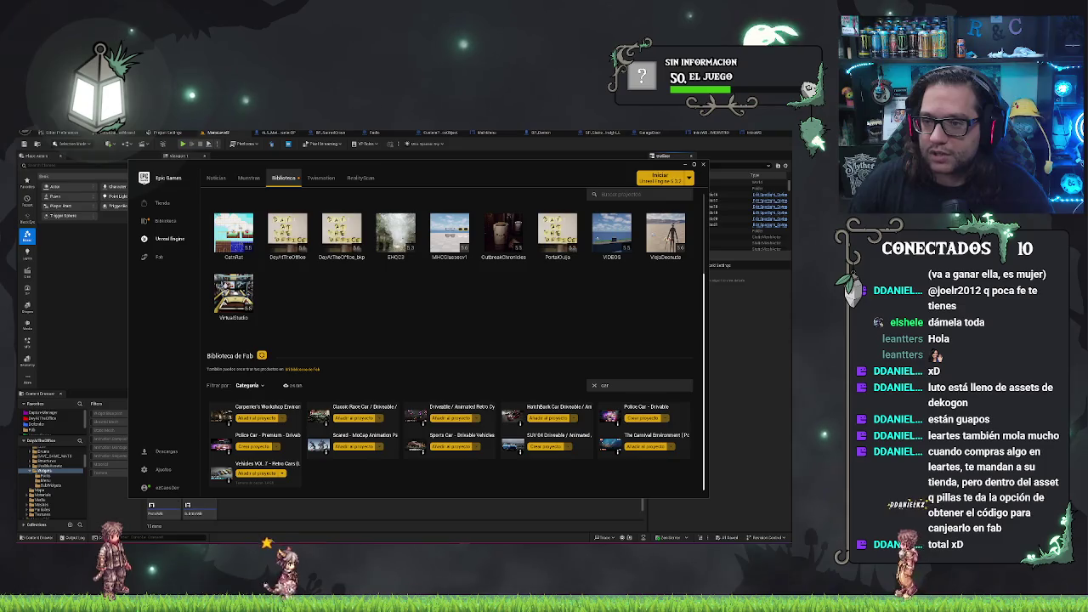
Switch from the Epic Games Launcher library back to the Unreal Editor alley level.
{"action": "key", "text": "alt+Tab"}
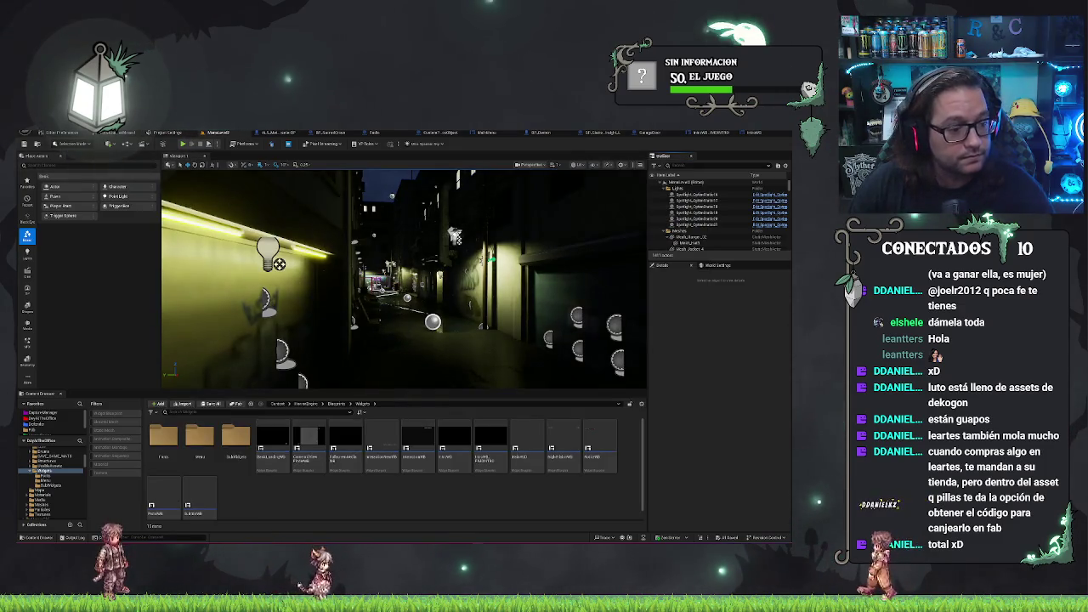
Select the parked car in the alley level and delete it.
{"action": "mouse_move", "coordinate": [387, 282]}
{"action": "left_mouse_down"}
{"action": "mouse_move", "coordinate": [340, 282]}
{"action": "mouse_move", "coordinate": [344, 298]}
{"action": "mouse_move", "coordinate": [300, 313]}
{"action": "mouse_move", "coordinate": [403, 333]}
{"action": "mouse_move", "coordinate": [369, 326]}
{"action": "left_mouse_up"}
{"action": "left_click", "coordinate": [440, 283]}
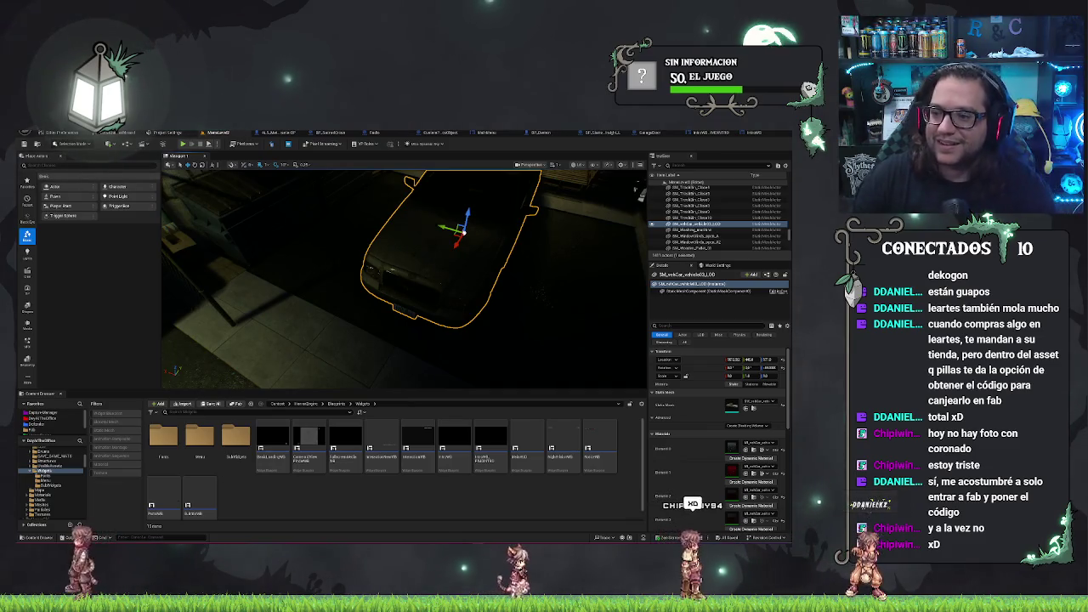
{"action": "key", "text": "Delete"}
Open the VOLT_RetroCars folder under Vehicles in the Content Browser.
{"action": "left_click_drag", "start_coordinate": [404, 280], "coordinate": [379, 276]}
{"action": "scroll", "coordinate": [60, 475], "scroll_direction": "down", "scroll_amount": 10}
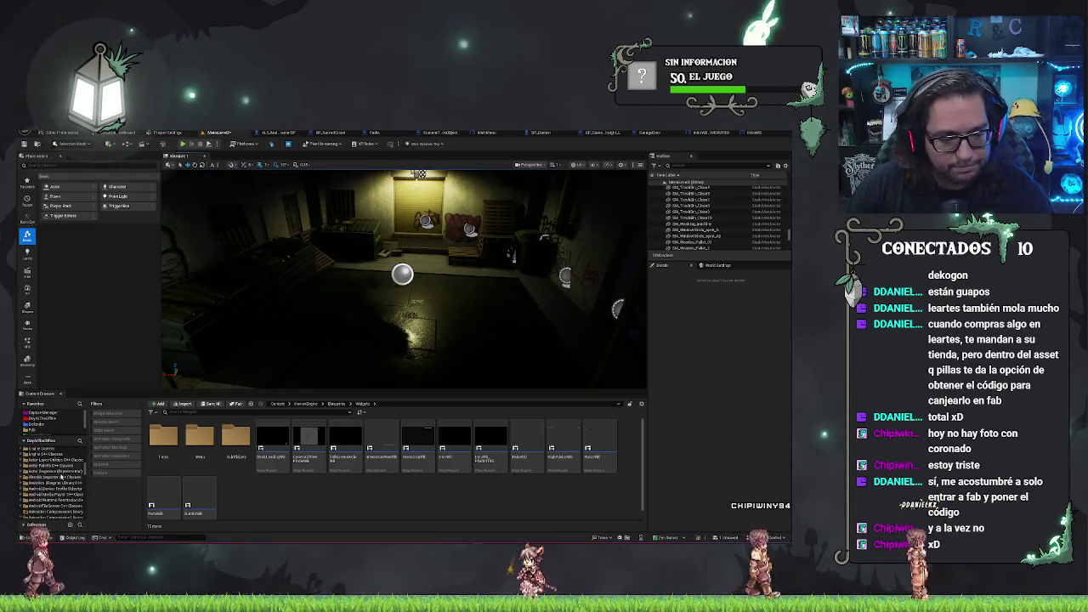
{"action": "scroll", "coordinate": [55, 478], "scroll_direction": "up", "scroll_amount": 2}
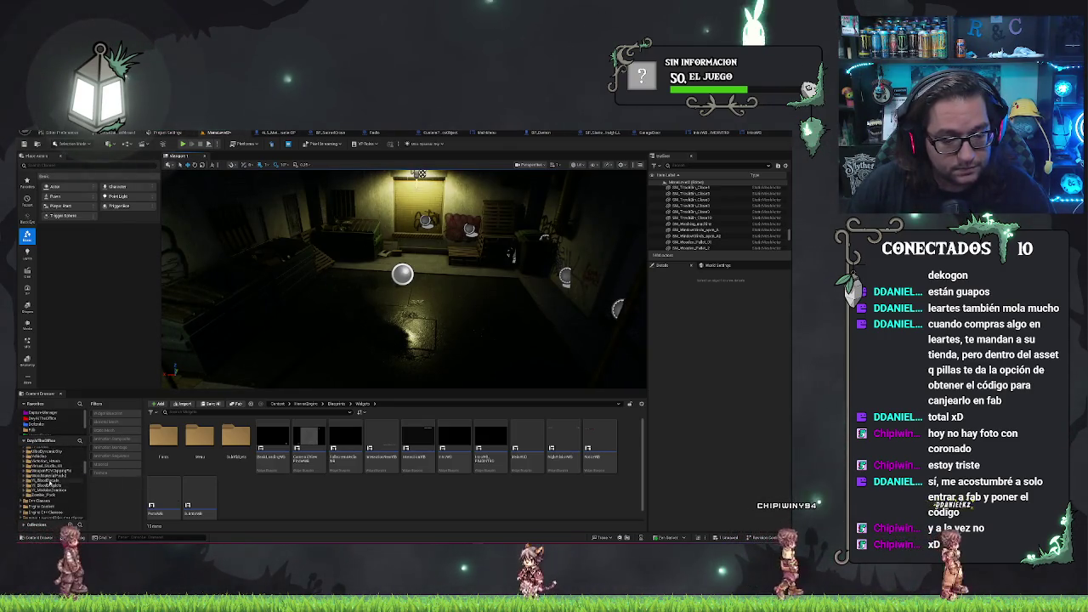
{"action": "scroll", "coordinate": [52, 476], "scroll_direction": "up", "scroll_amount": 3}
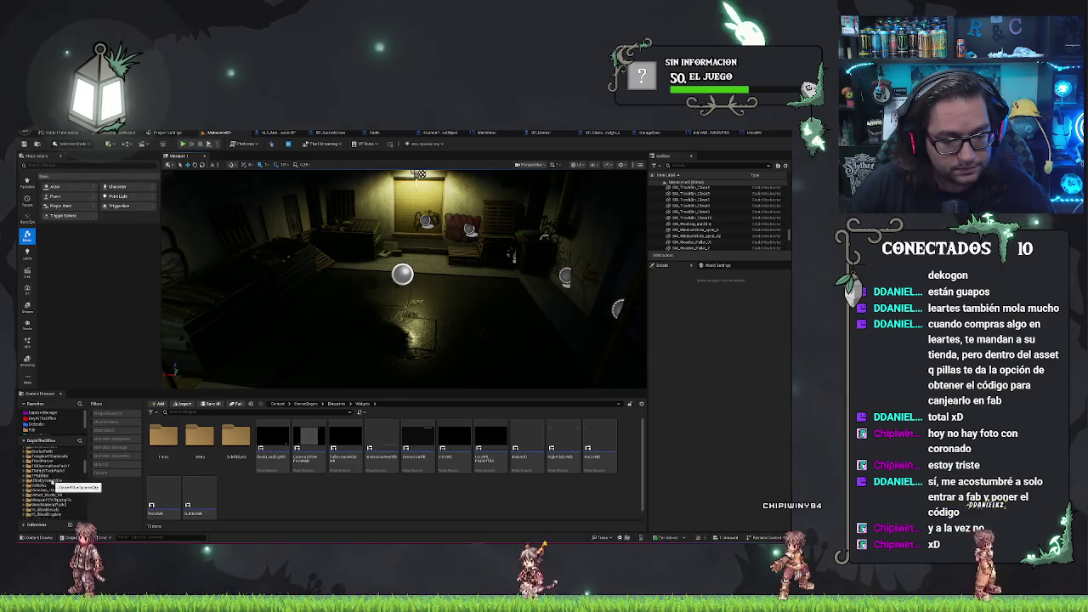
{"action": "left_click", "coordinate": [463, 541]}
{"action": "left_click", "coordinate": [82, 457]}
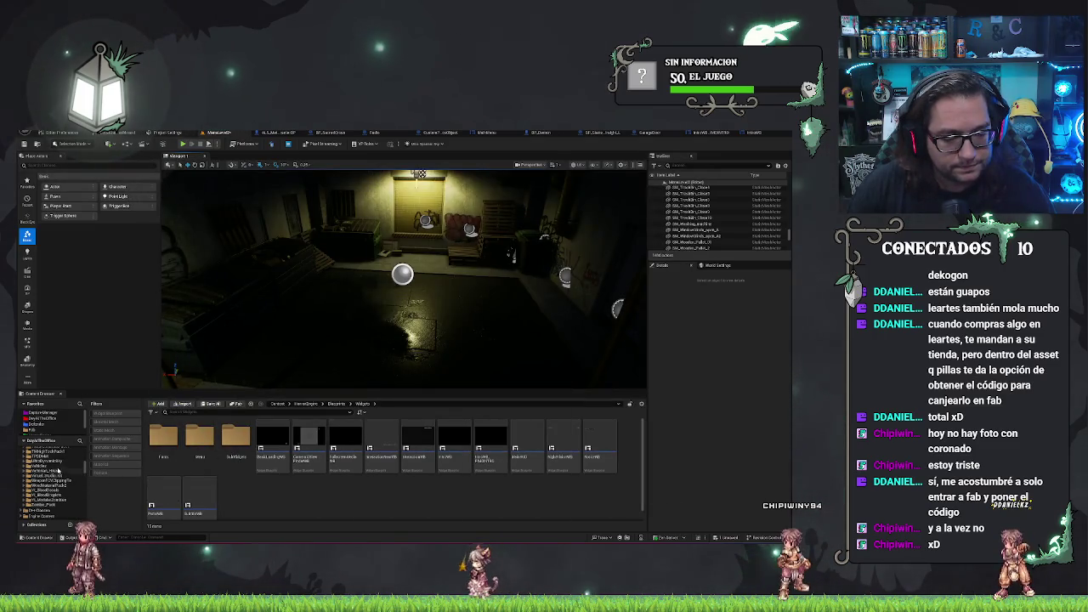
{"action": "left_click", "coordinate": [51, 470]}
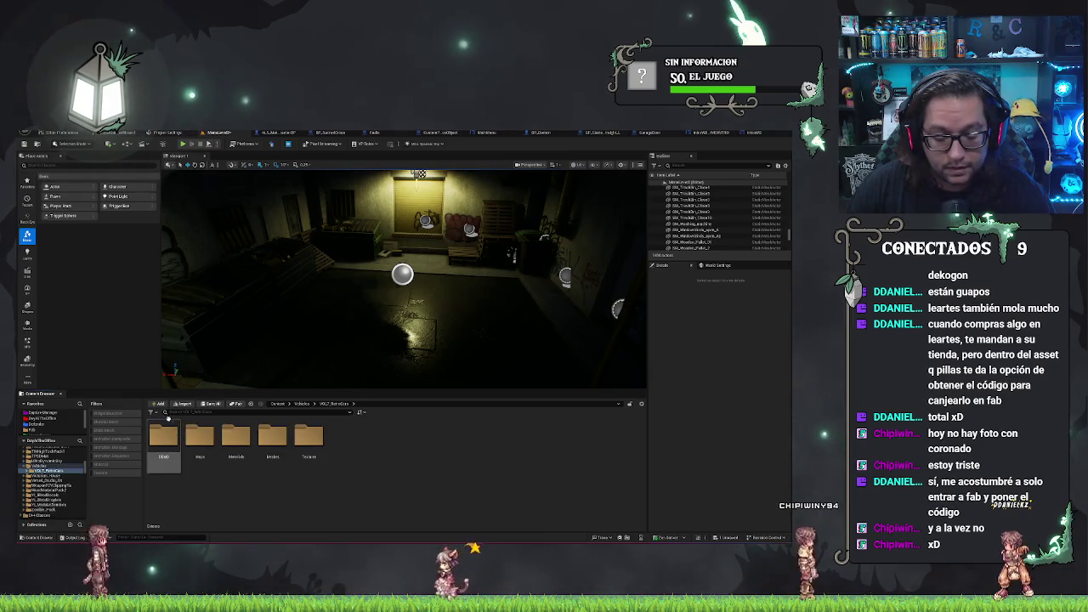
Open the retro cars Meshes folder and browse the car meshes.
{"action": "left_click", "coordinate": [274, 435]}
{"action": "double_click", "coordinate": [278, 431]}
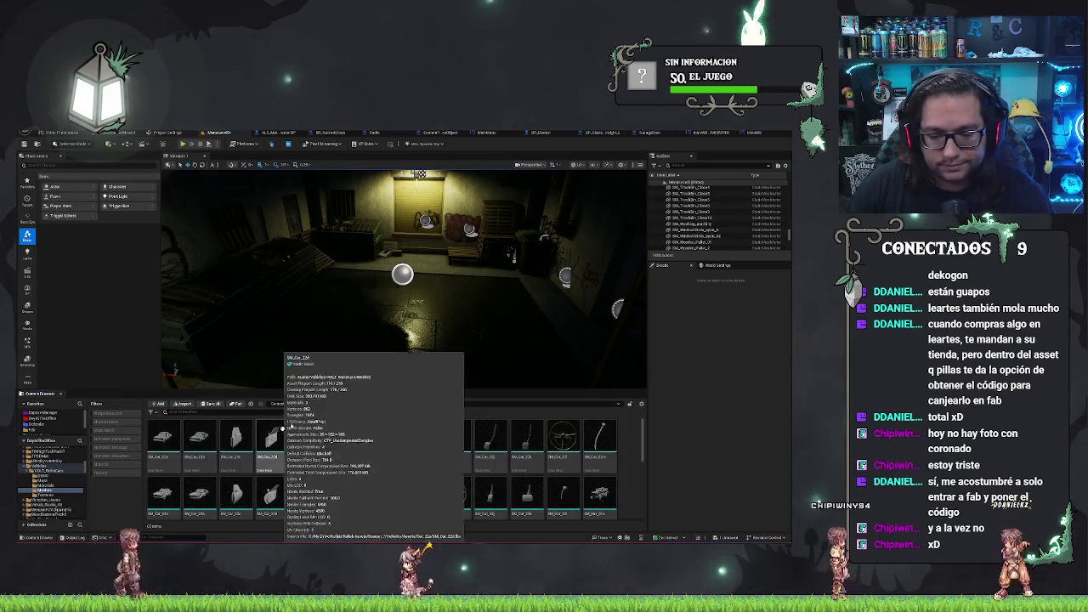
{"action": "scroll", "coordinate": [526, 450], "scroll_direction": "down", "scroll_amount": 3}
{"action": "mouse_move", "coordinate": [537, 432]}
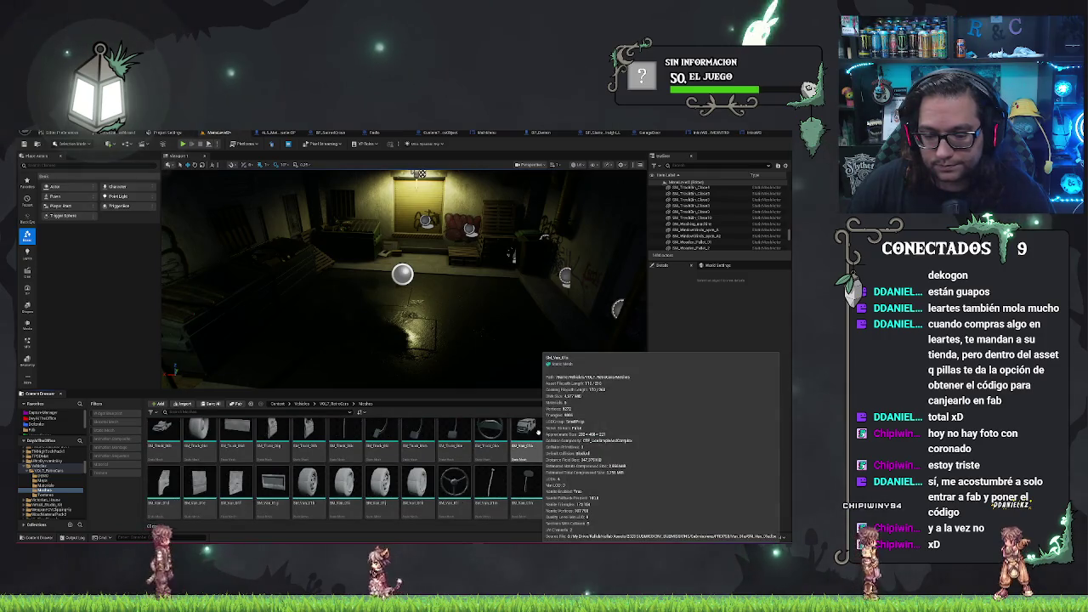
{"action": "scroll", "coordinate": [541, 450], "scroll_direction": "up", "scroll_amount": 3}
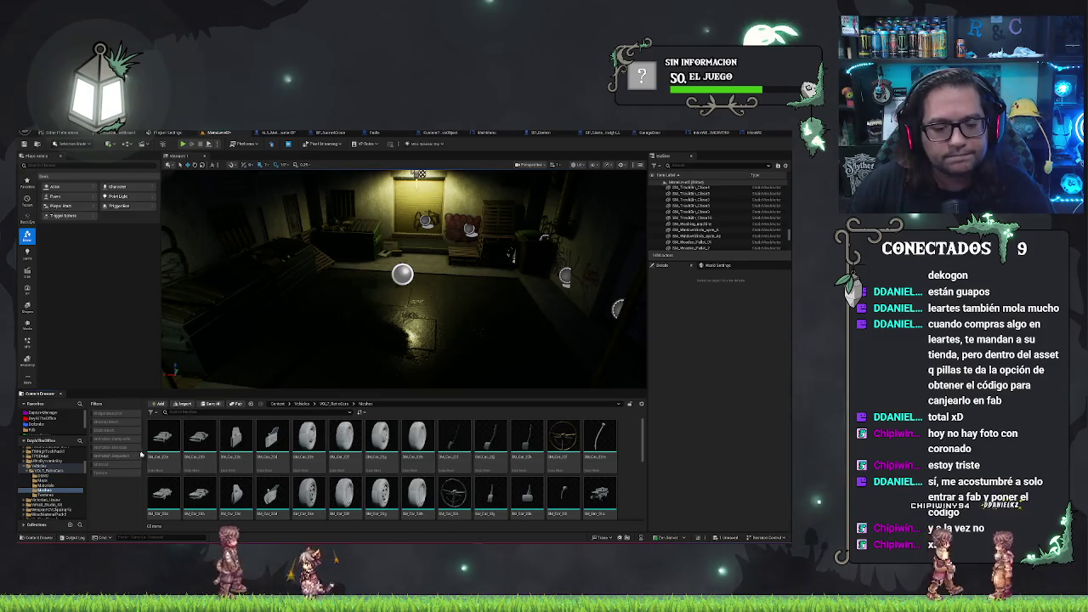
{"action": "mouse_move", "coordinate": [258, 450]}
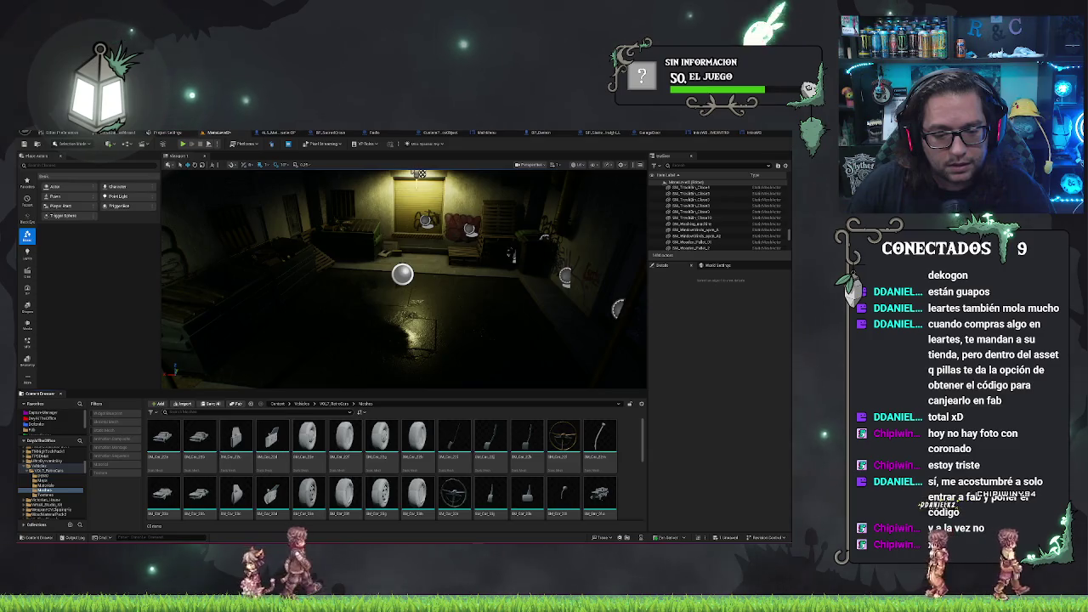
Go back, open the Maps folder and open the Overview map, triggering the save prompt.
{"action": "key", "text": "alt+Left"}
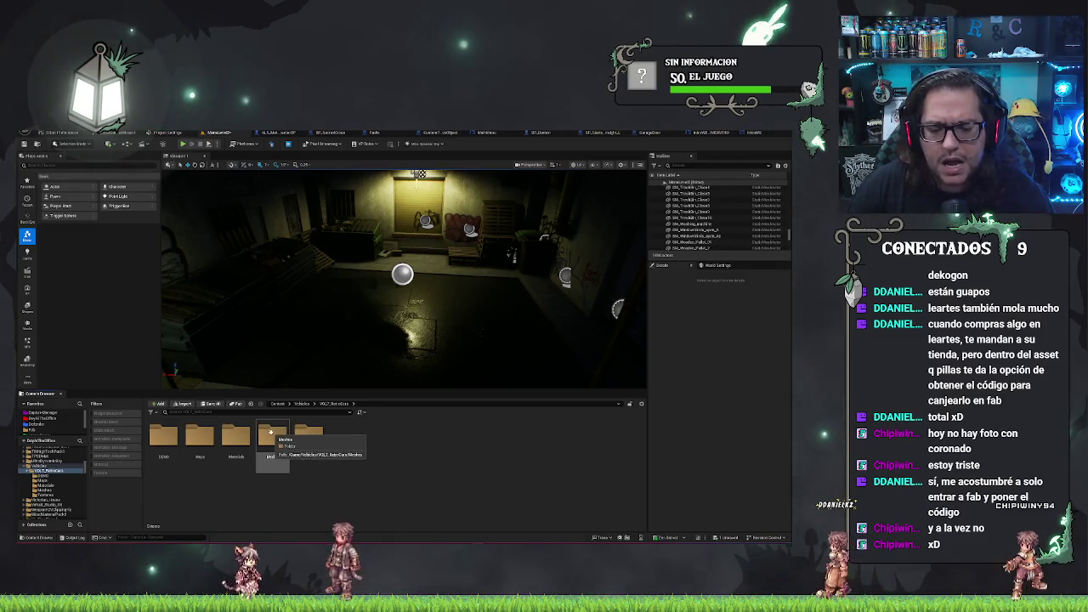
{"action": "double_click", "coordinate": [200, 435]}
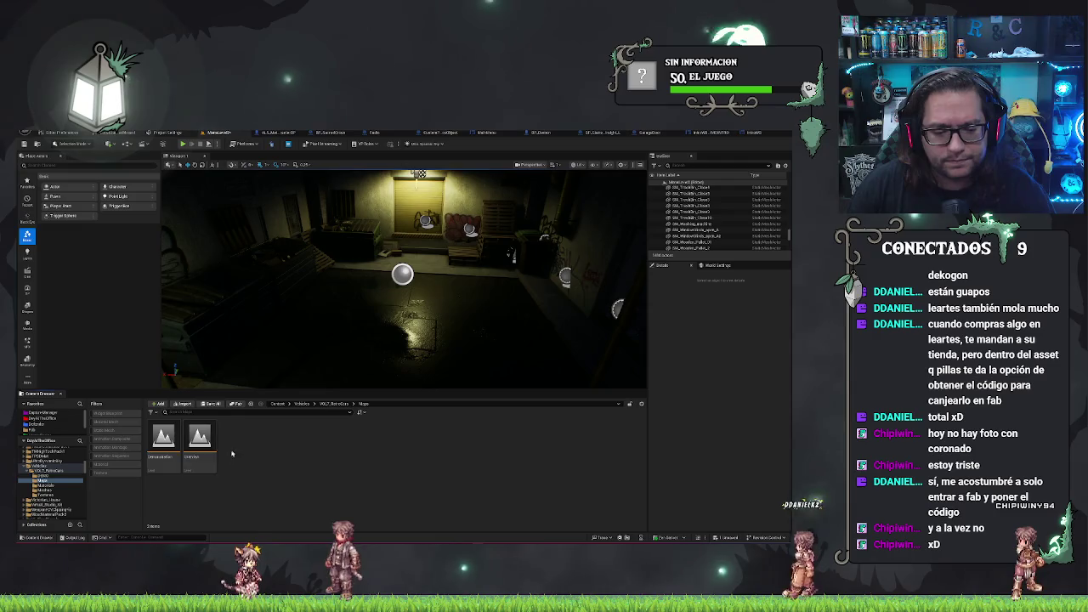
{"action": "double_click", "coordinate": [200, 438]}
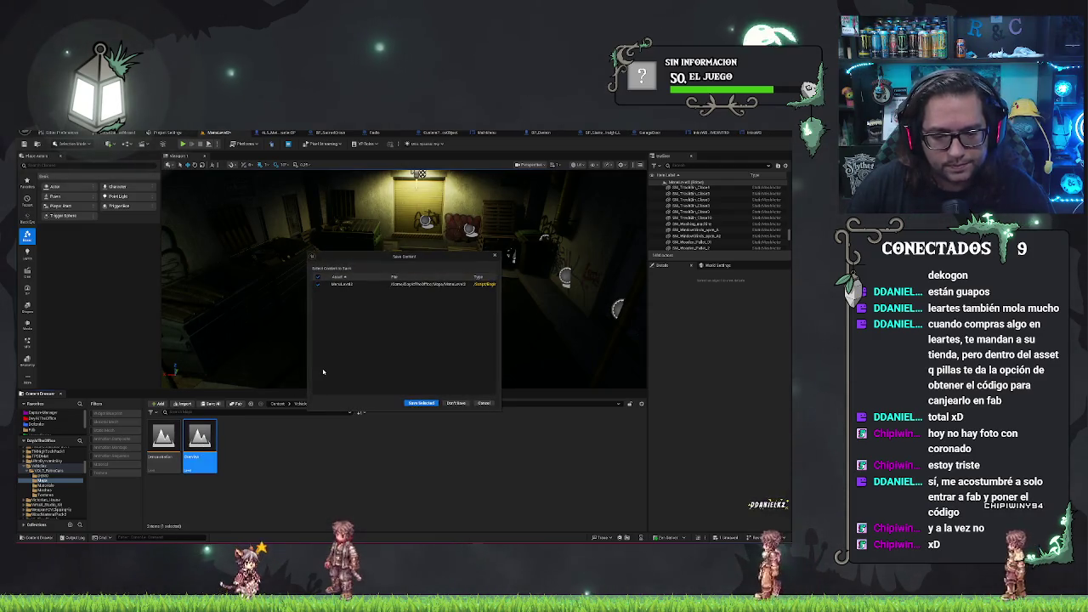
Answer the Save Content prompt so the Overview map loads, then select a front car.
{"action": "left_click", "coordinate": [456, 403]}
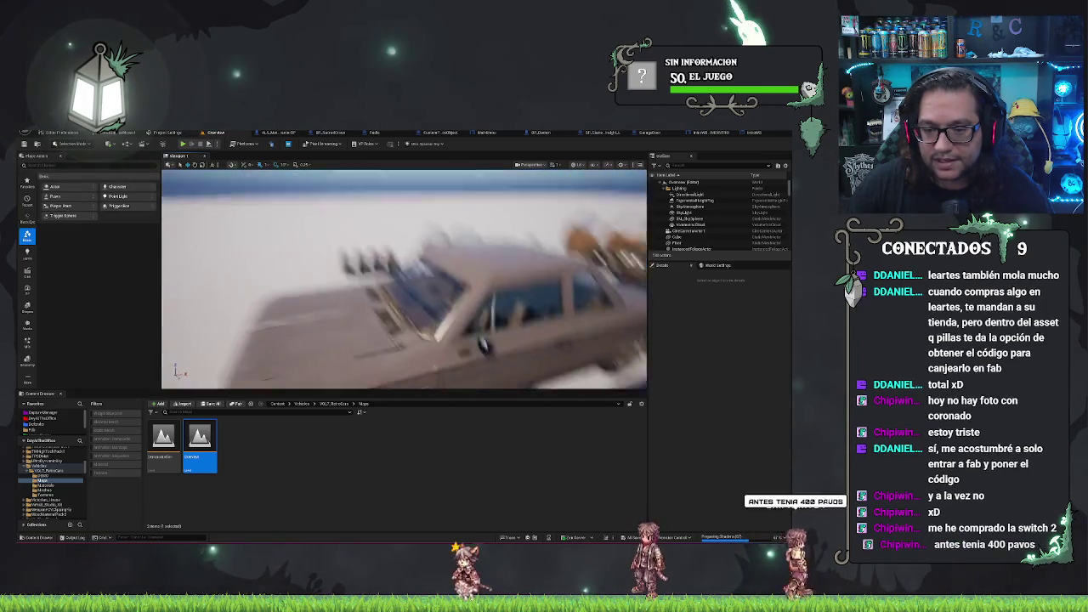
{"action": "left_click", "coordinate": [399, 255]}
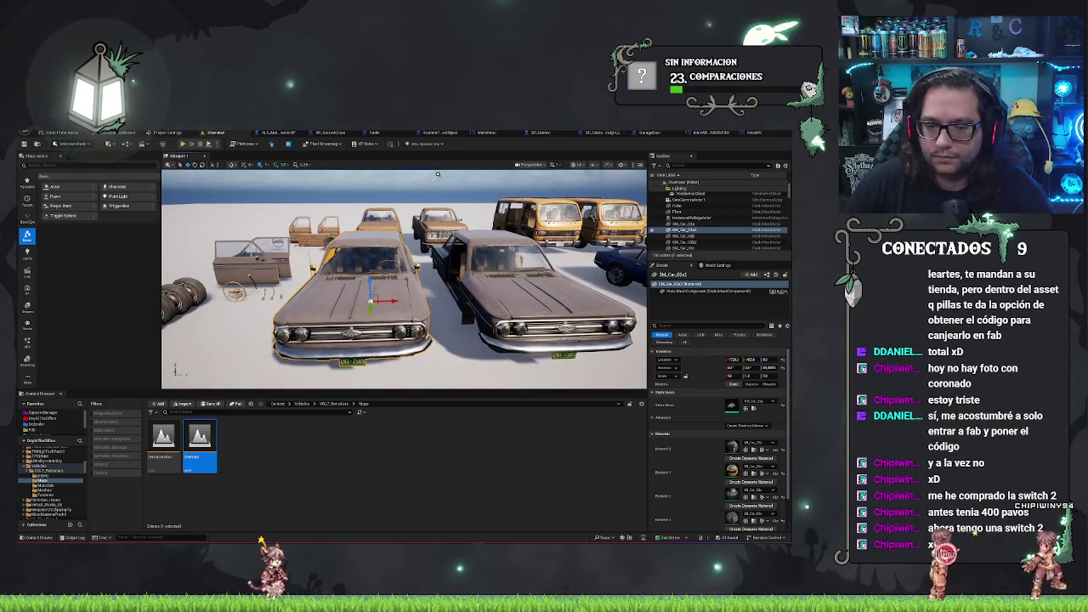
Use Browse to Asset on the selected car to reveal its mesh in the Meshes folder.
{"action": "right_click", "coordinate": [317, 321]}
{"action": "mouse_move", "coordinate": [348, 369]}
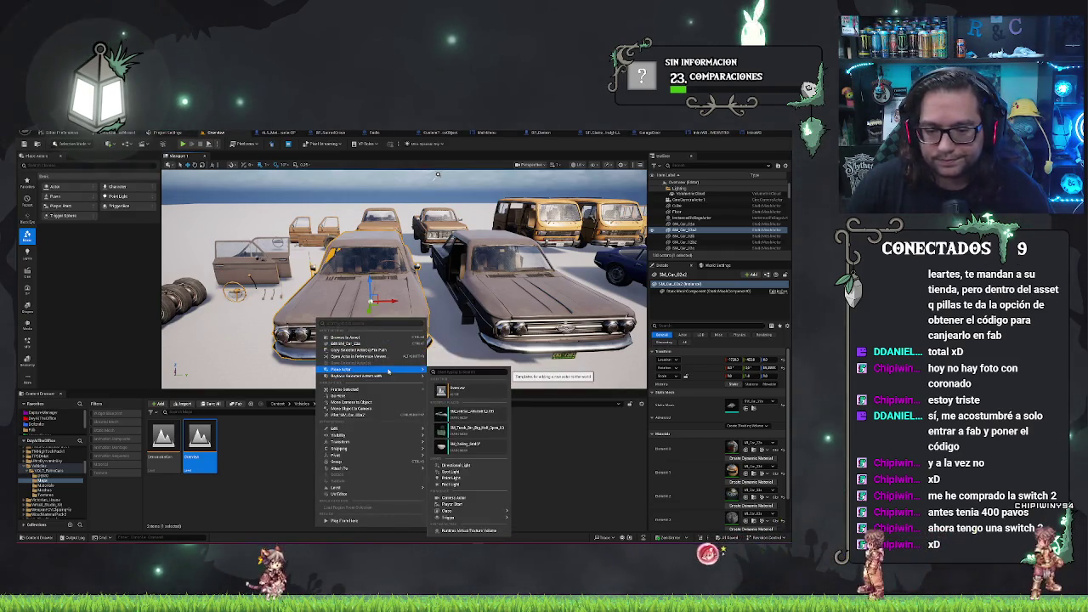
{"action": "left_click", "coordinate": [344, 337]}
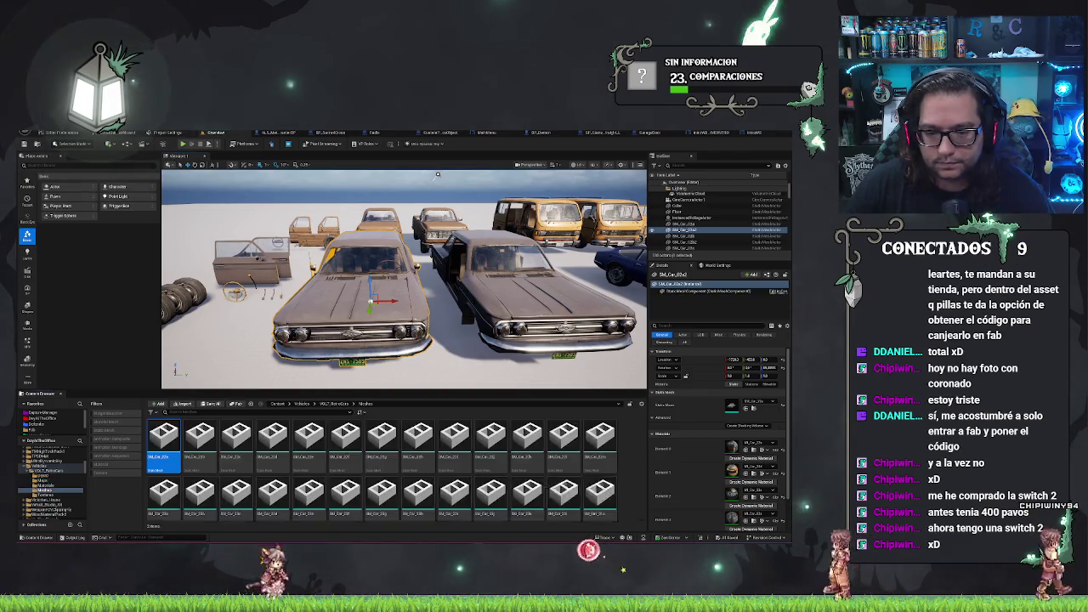
{"action": "right_click", "coordinate": [175, 437]}
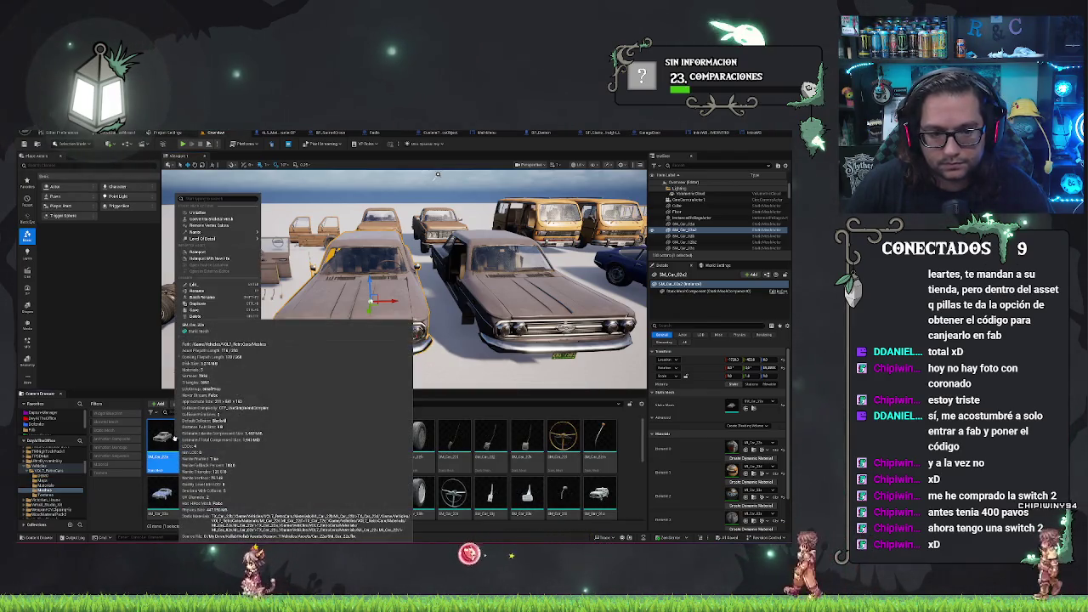
{"action": "mouse_move", "coordinate": [225, 236]}
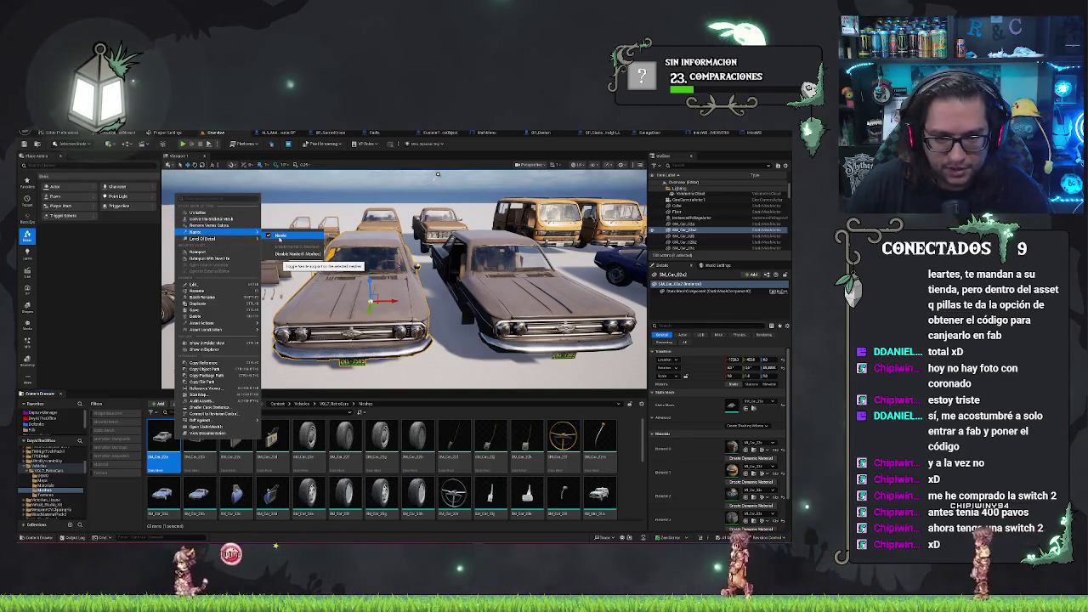
{"action": "left_click", "coordinate": [490, 442]}
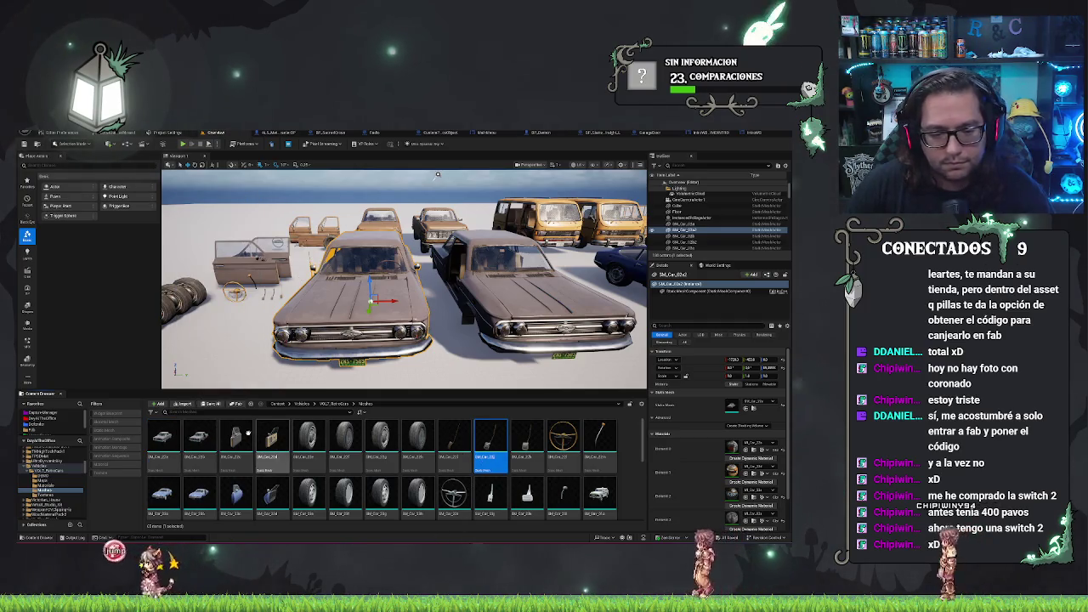
{"action": "scroll", "coordinate": [441, 467], "scroll_direction": "down", "scroll_amount": 3}
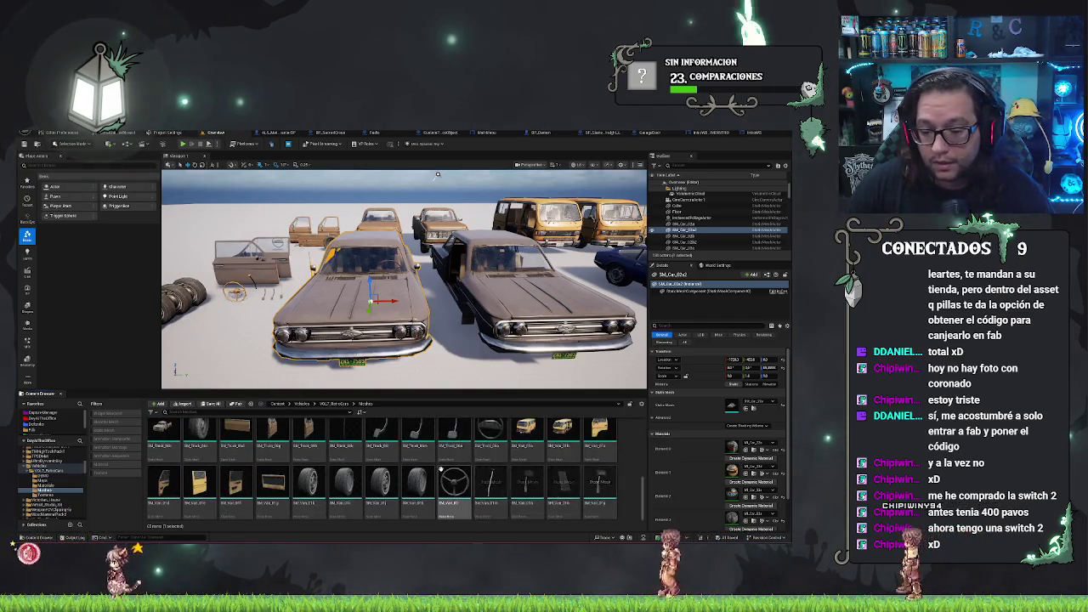
{"action": "left_click", "coordinate": [453, 482], "text": "shift"}
{"action": "scroll", "coordinate": [459, 481], "scroll_direction": "up", "scroll_amount": 2}
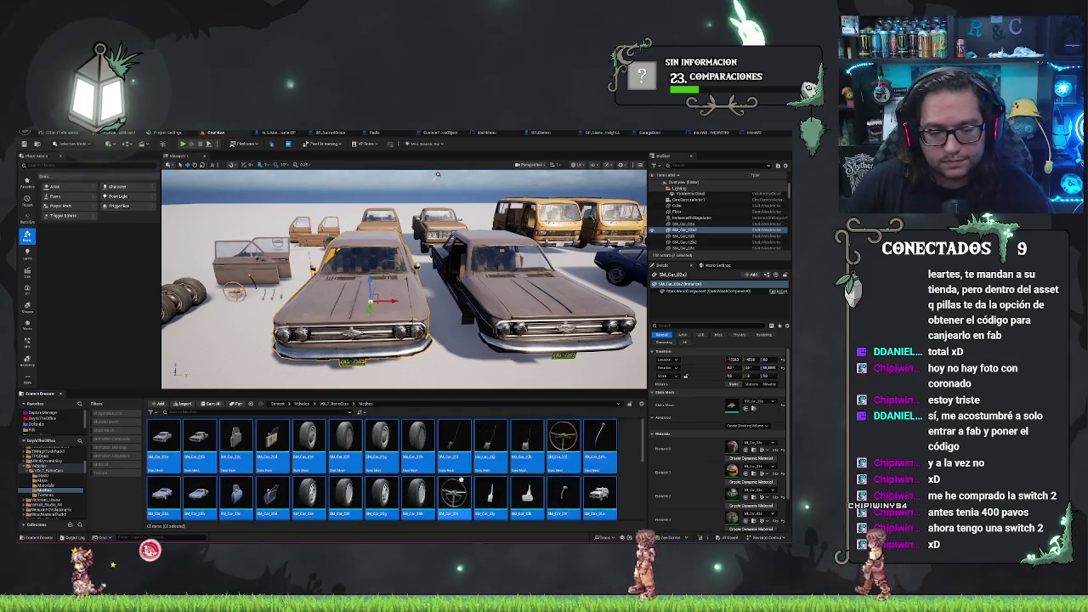
{"action": "right_click", "coordinate": [170, 435]}
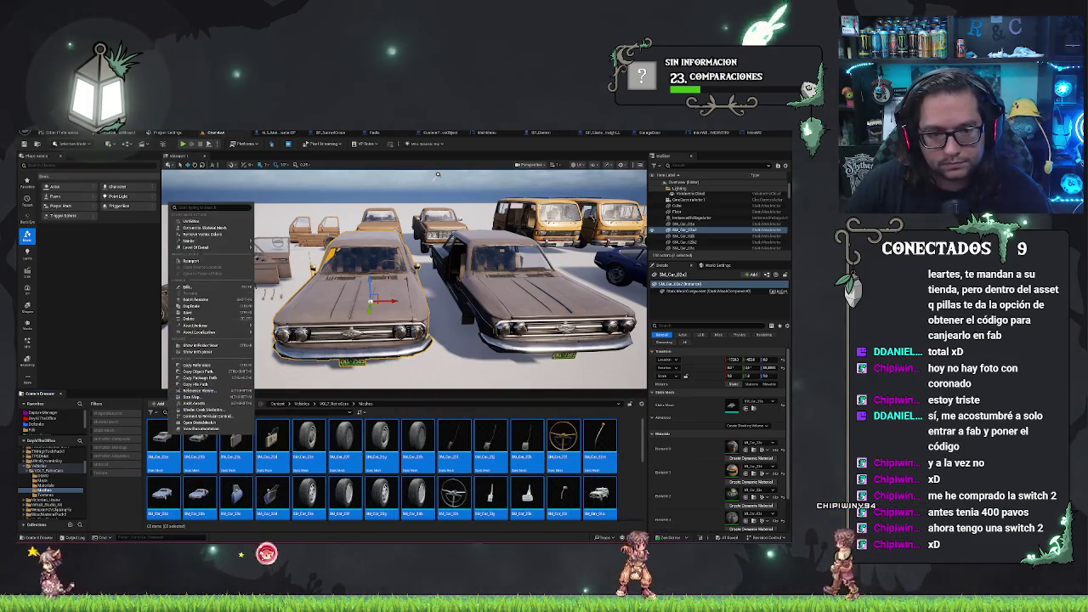
{"action": "mouse_move", "coordinate": [191, 242]}
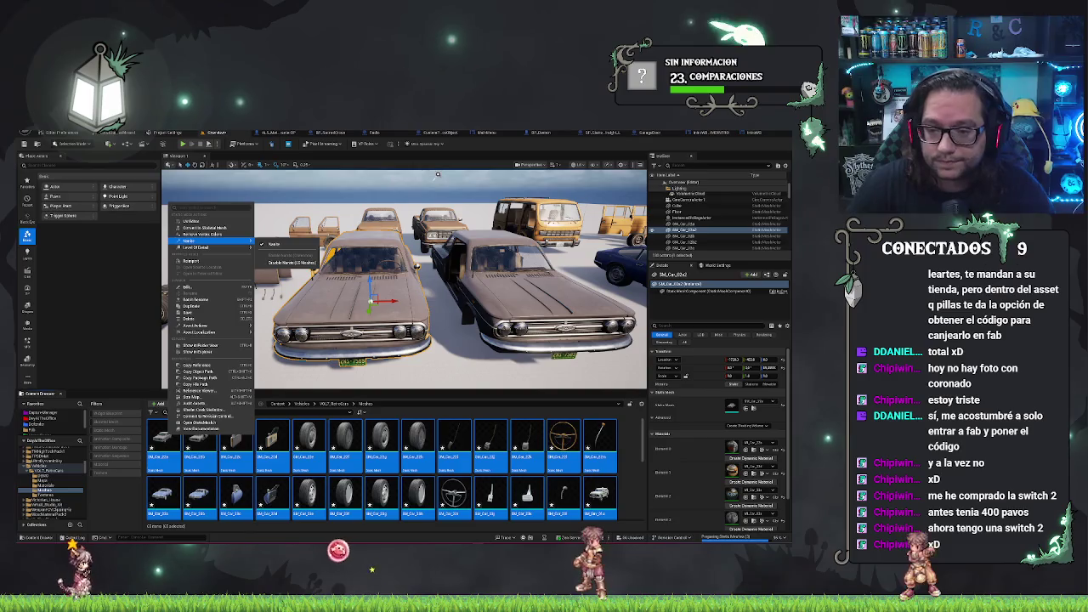
Save the Overview level with Ctrl+S and move the view closer to the cars.
{"action": "key", "text": "ctrl+s"}
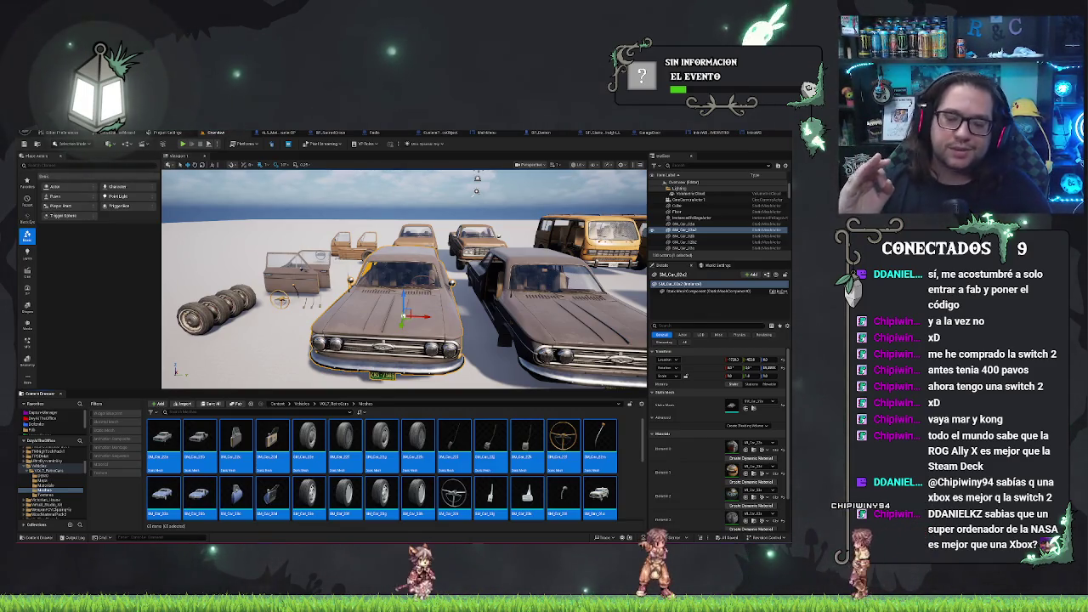
{"action": "left_click_drag", "start_coordinate": [496, 314], "coordinate": [510, 289]}
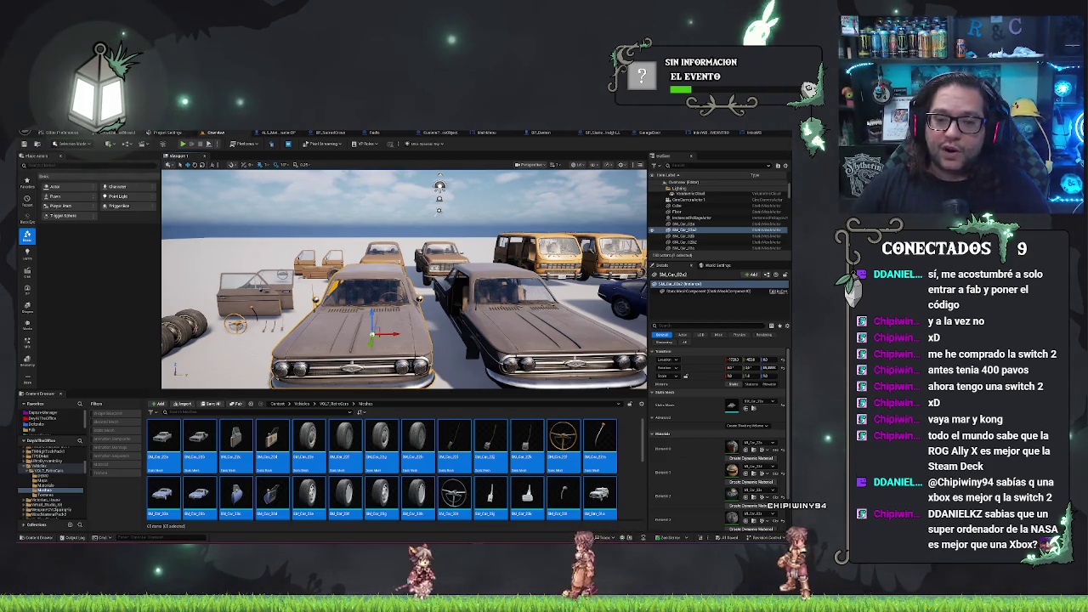
Fly toward the cars, focus the chosen car, and browse to its SM_Car_20a mesh.
{"action": "left_click_drag", "start_coordinate": [510, 289], "coordinate": [515, 277]}
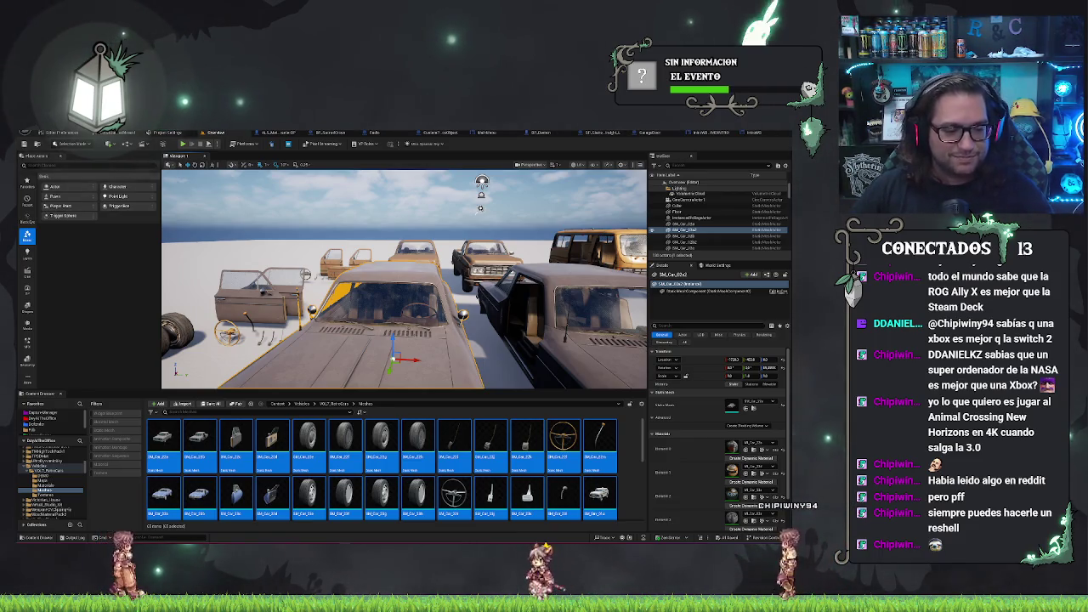
{"action": "key", "text": "w"}
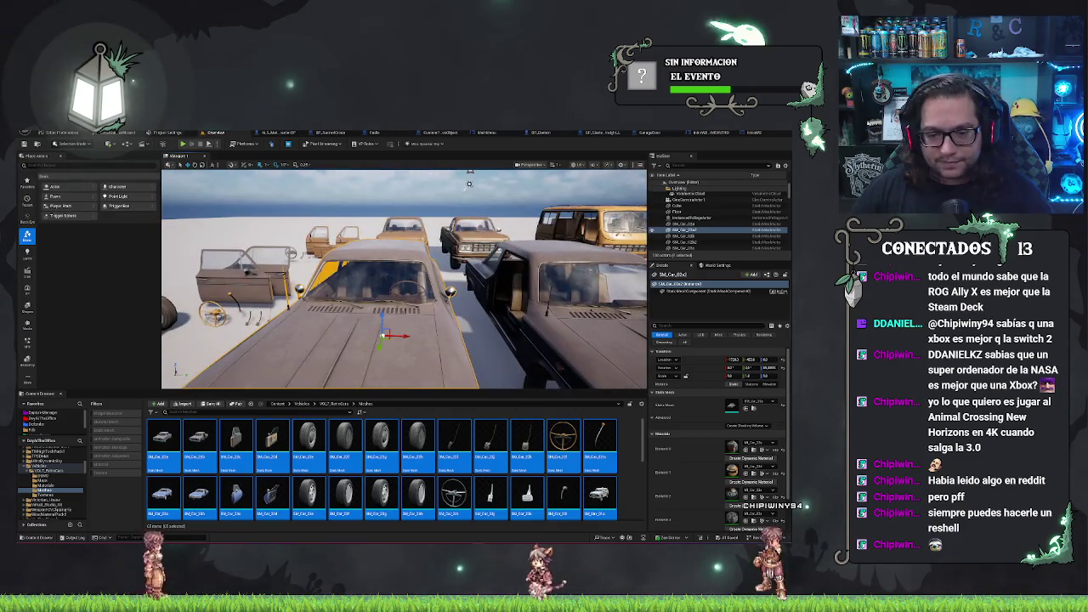
{"action": "key", "text": "f"}
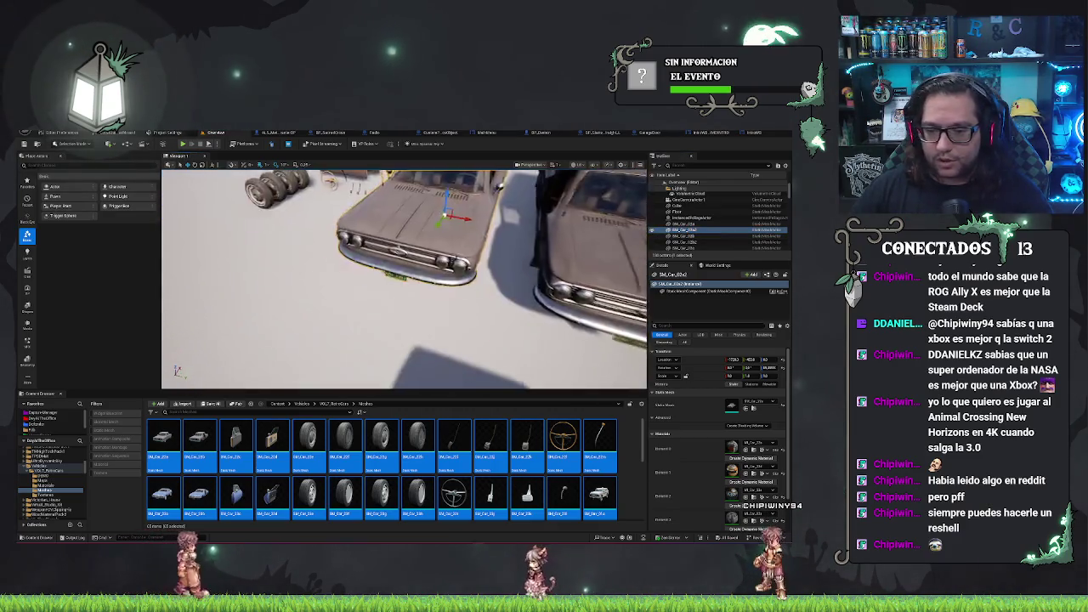
{"action": "right_click", "coordinate": [692, 232]}
{"action": "left_click", "coordinate": [711, 250]}
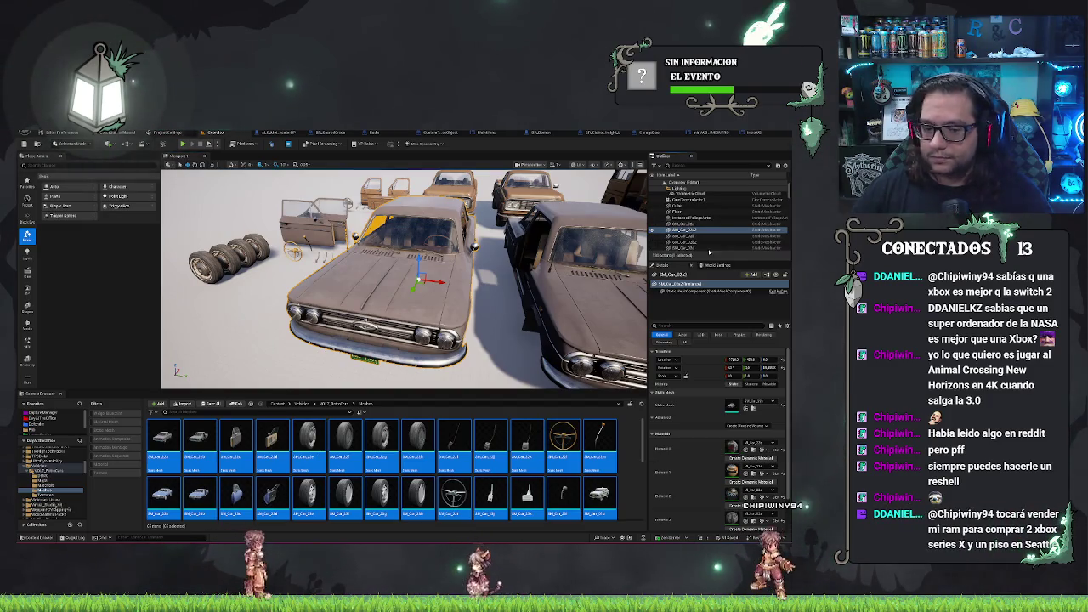
Open SM_Car_20a in the Static Mesh Editor and orbit around the car up close.
{"action": "double_click", "coordinate": [178, 436]}
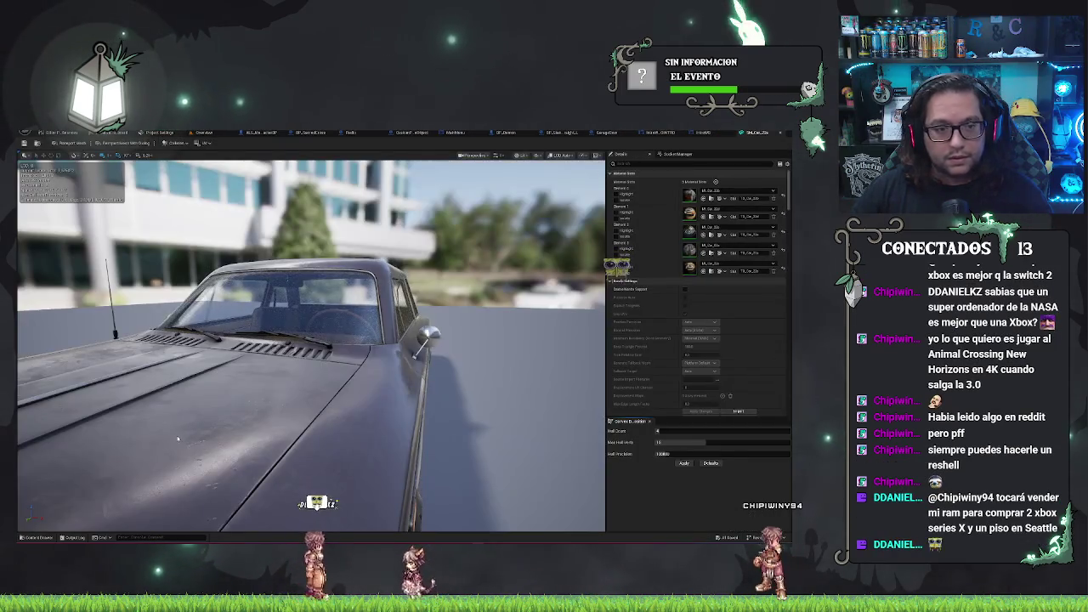
{"action": "left_click_drag", "start_coordinate": [417, 340], "coordinate": [386, 248]}
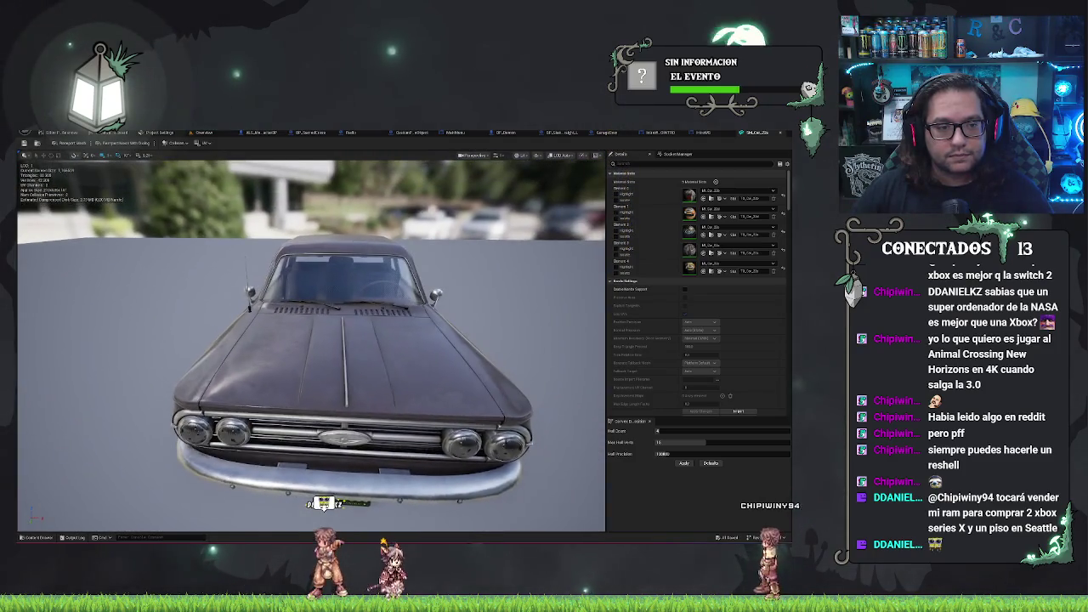
{"action": "scroll", "coordinate": [311, 344], "scroll_direction": "down", "scroll_amount": 10}
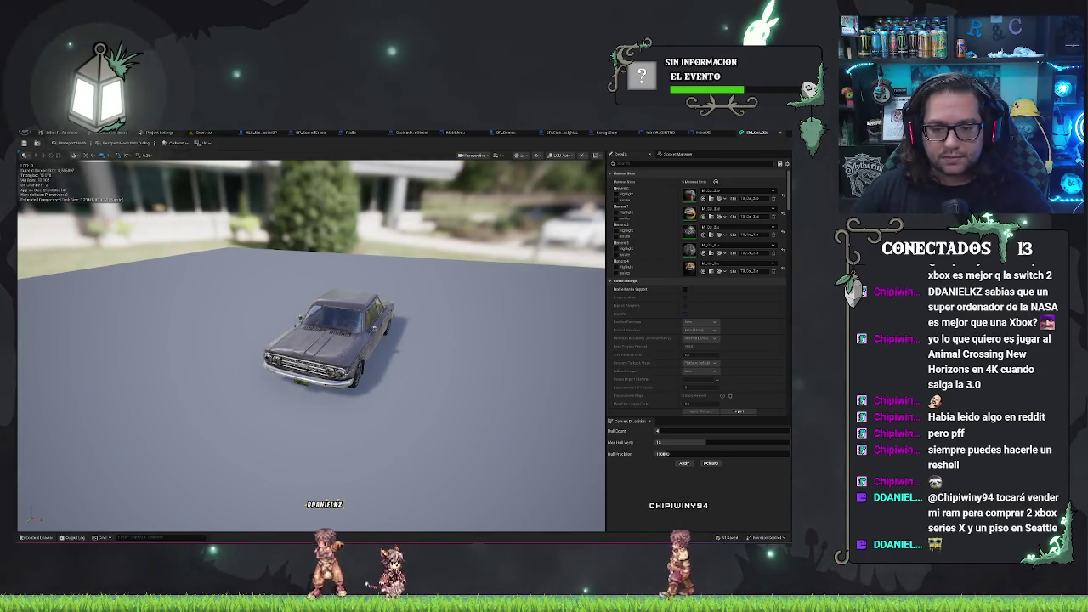
{"action": "scroll", "coordinate": [311, 344], "scroll_direction": "down", "scroll_amount": 5}
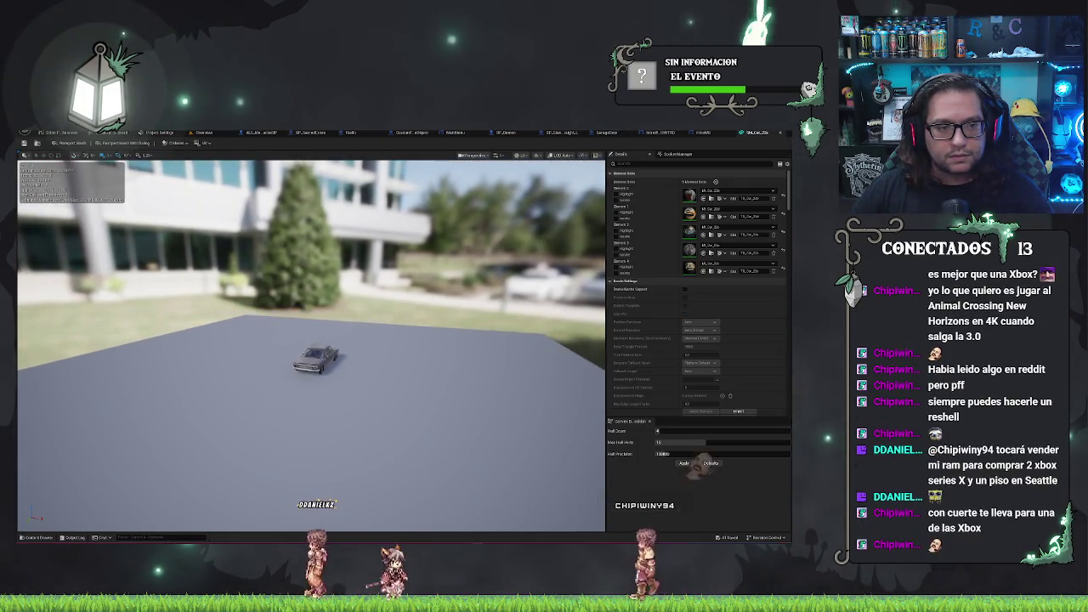
{"action": "scroll", "coordinate": [315, 361], "scroll_direction": "up", "scroll_amount": 10}
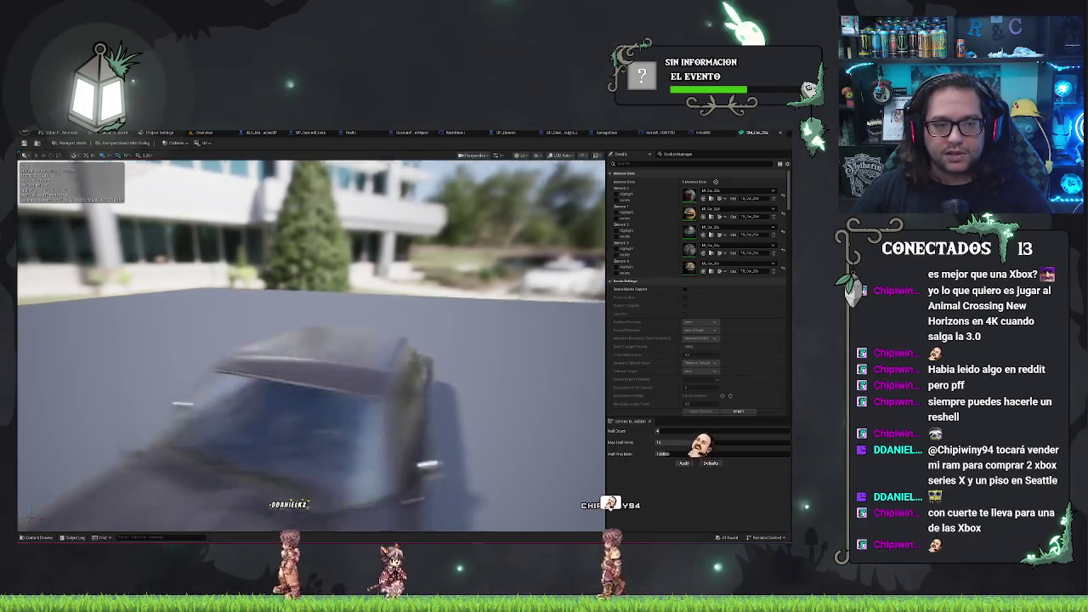
{"action": "scroll", "coordinate": [311, 344], "scroll_direction": "up", "scroll_amount": 6}
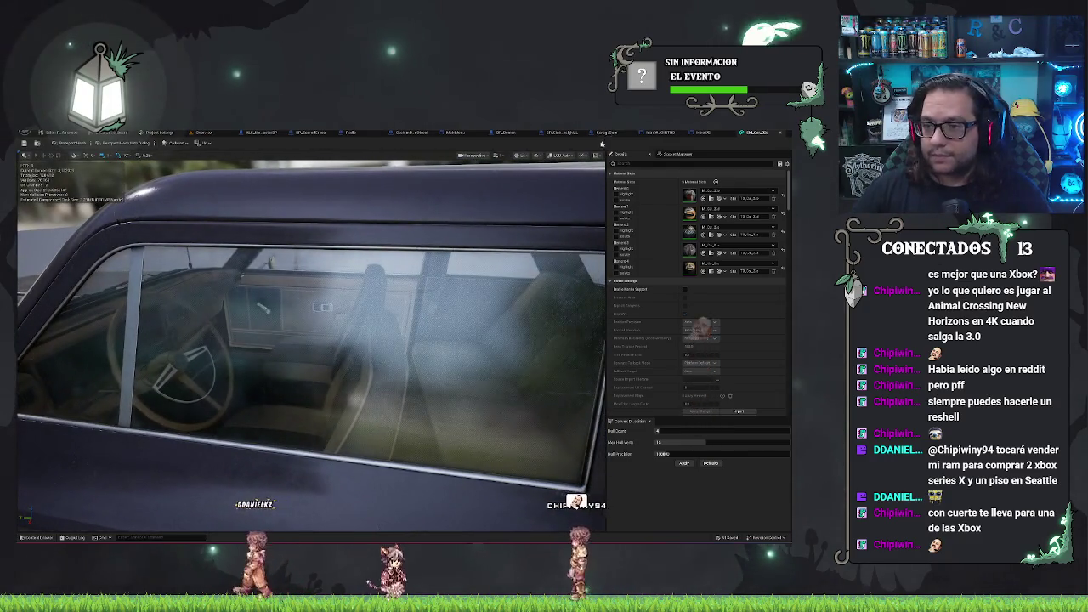
{"action": "mouse_move", "coordinate": [311, 344]}
{"action": "left_mouse_down"}
{"action": "mouse_move", "coordinate": [506, 340]}
{"action": "mouse_move", "coordinate": [476, 340]}
{"action": "mouse_move", "coordinate": [425, 365]}
{"action": "left_mouse_up"}
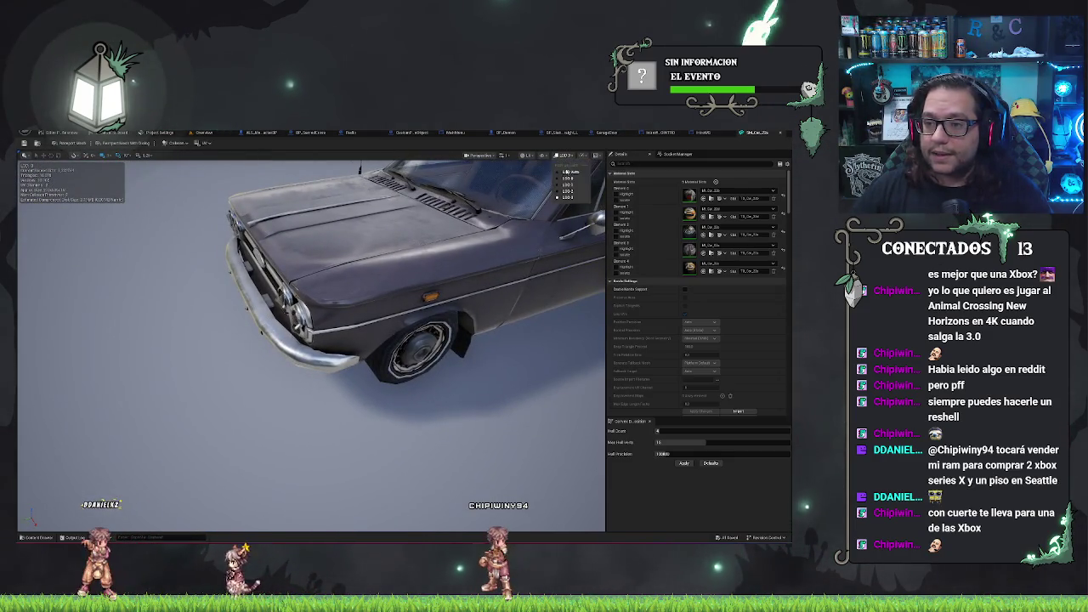
{"action": "mouse_move", "coordinate": [436, 272]}
{"action": "left_mouse_down"}
{"action": "mouse_move", "coordinate": [446, 247]}
{"action": "mouse_move", "coordinate": [476, 246]}
{"action": "mouse_move", "coordinate": [421, 255]}
{"action": "mouse_move", "coordinate": [420, 281]}
{"action": "left_mouse_up"}
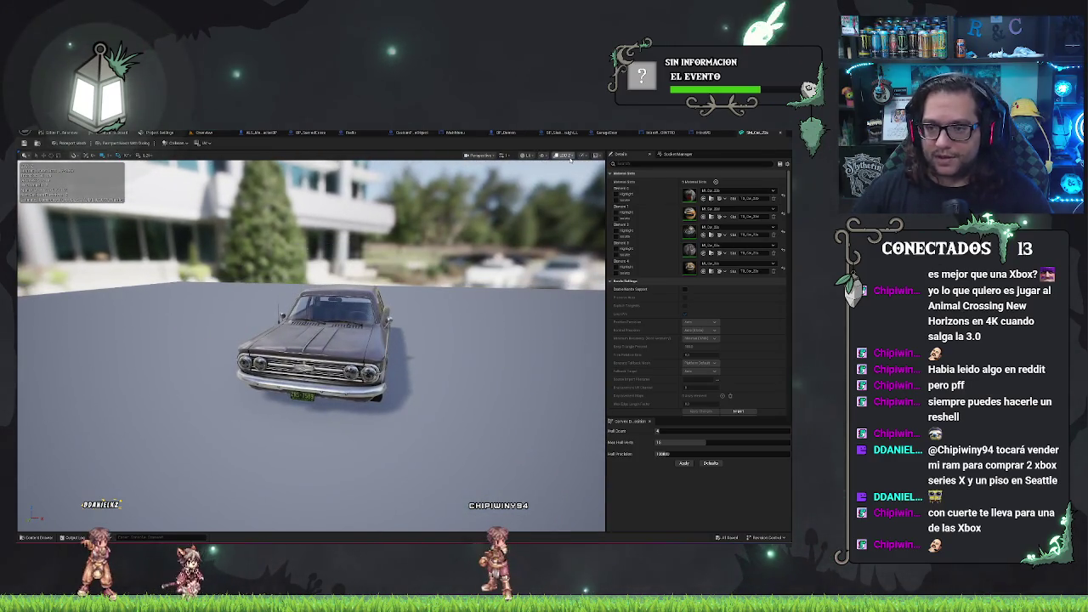
{"action": "left_click_drag", "start_coordinate": [396, 286], "coordinate": [501, 293]}
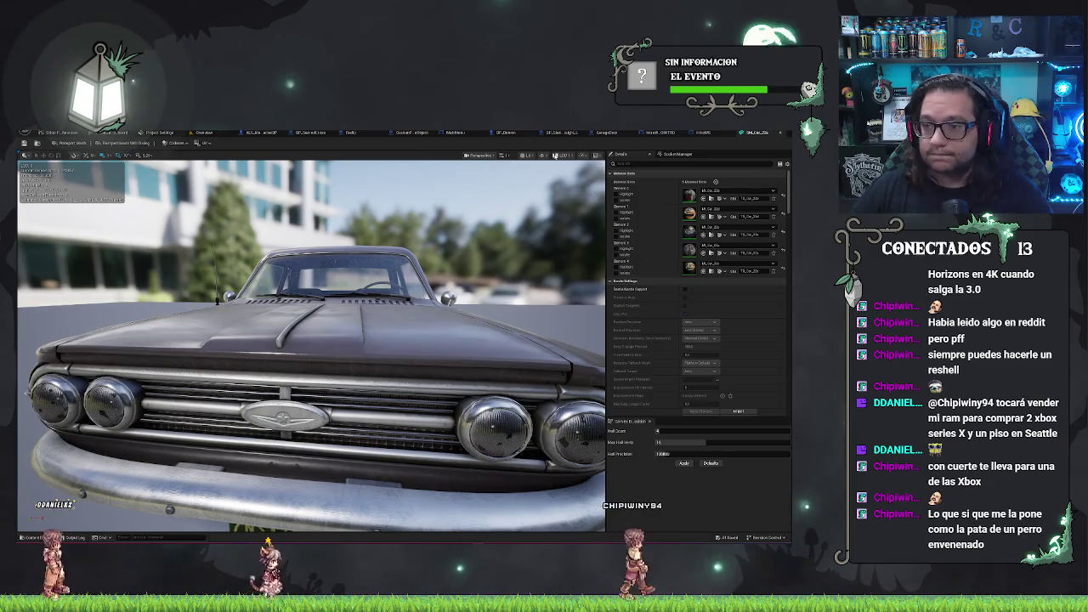
Preview the mesh at LOD 0, then go back to the level tab.
{"action": "left_click", "coordinate": [562, 155]}
{"action": "left_click", "coordinate": [567, 177]}
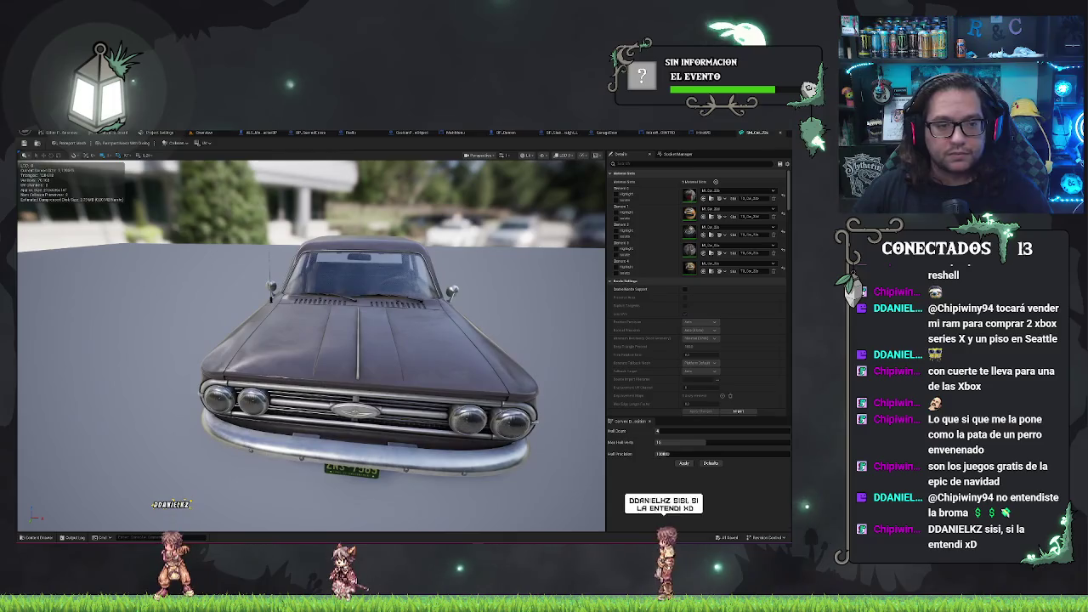
{"action": "left_click", "coordinate": [202, 133]}
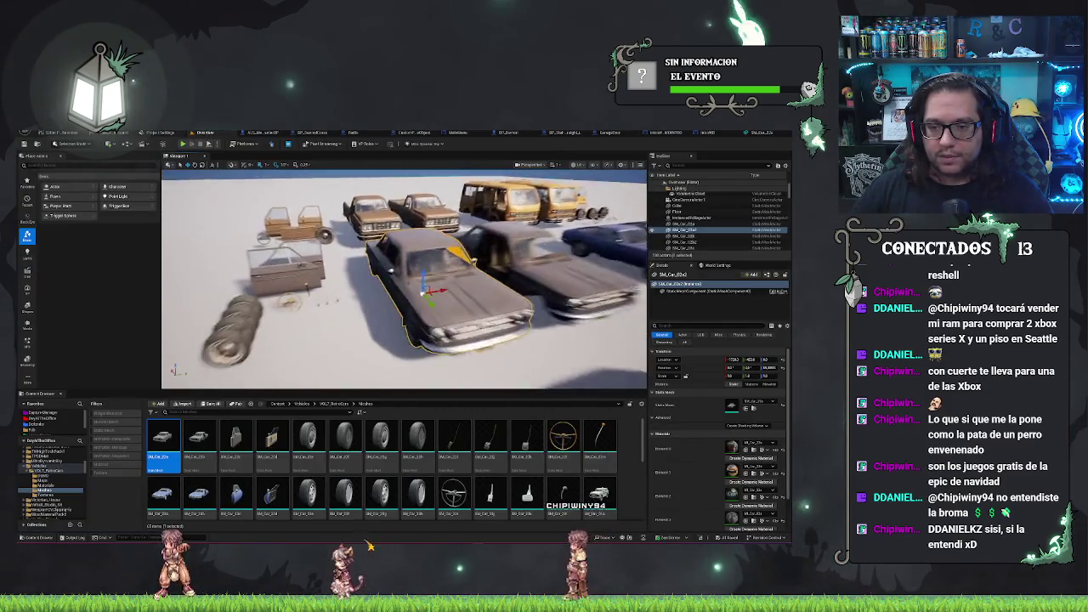
Focus the car, tilt the view up to the horizon, and open File > Recent Levels.
{"action": "key", "text": "f"}
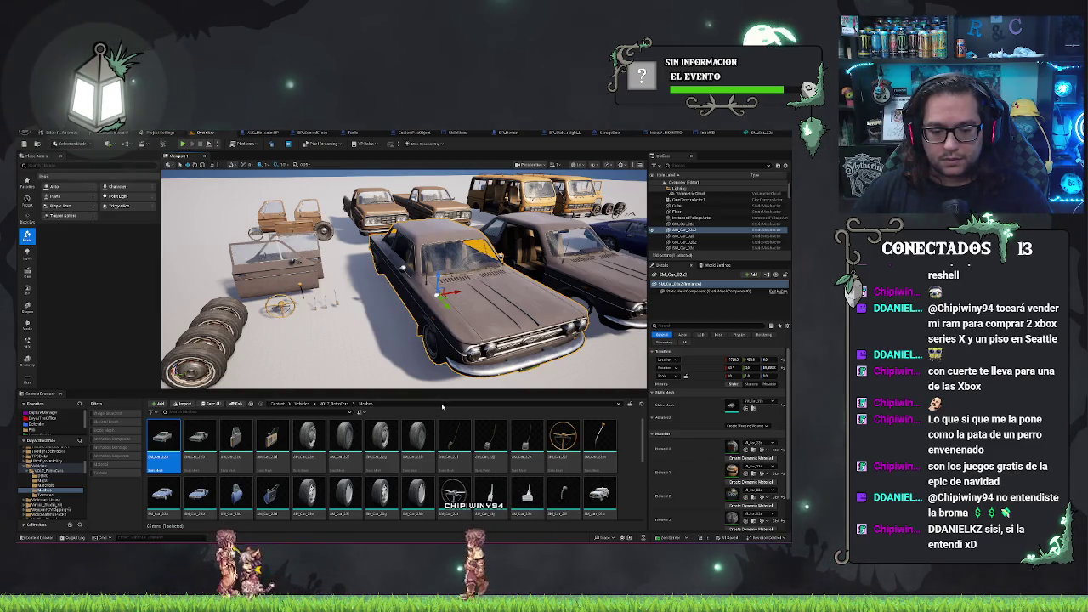
{"action": "left_click_drag", "start_coordinate": [425, 280], "coordinate": [426, 179]}
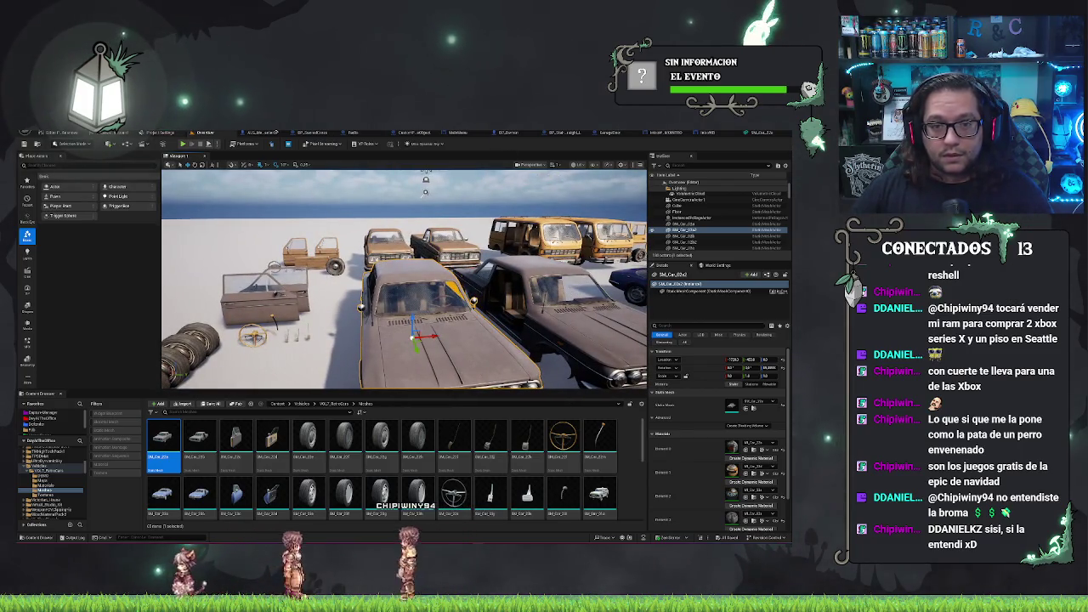
{"action": "left_click", "coordinate": [40, 134]}
Load the dark, wet alley level from the Recent Levels list.
{"action": "mouse_move", "coordinate": [52, 166]}
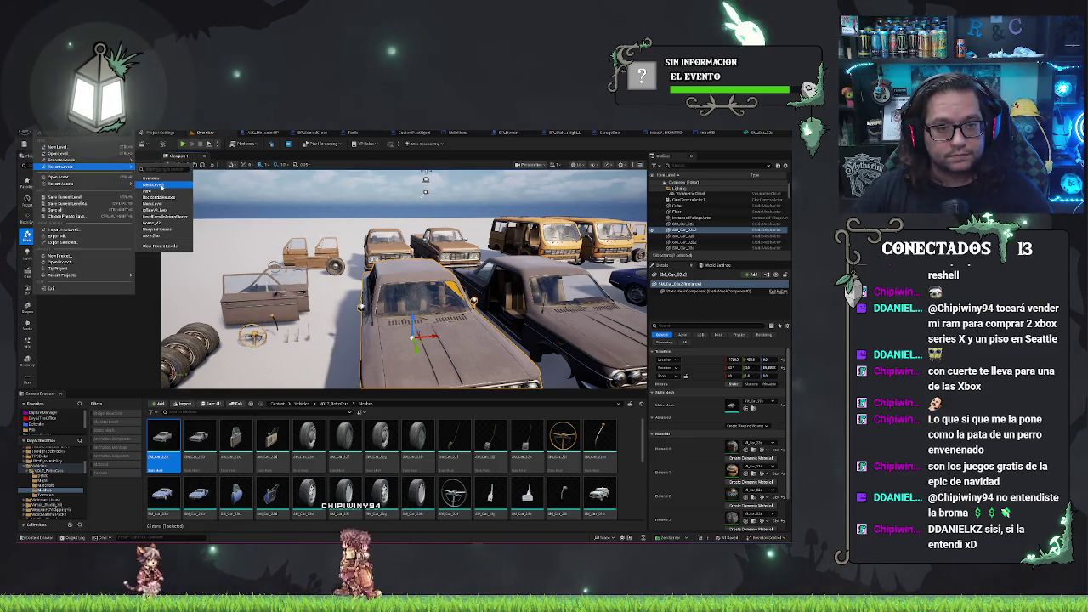
{"action": "left_click", "coordinate": [174, 185]}
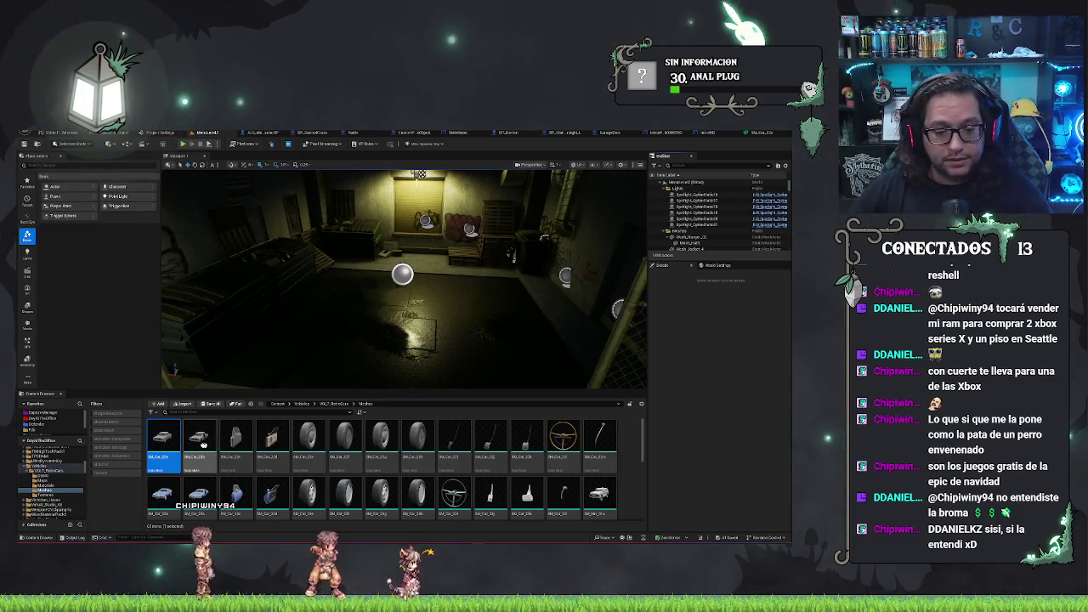
Discard a trial car in the alley, run 'stat unit', and place a car mesh in the garage.
{"action": "left_click_drag", "start_coordinate": [372, 338], "coordinate": [398, 297]}
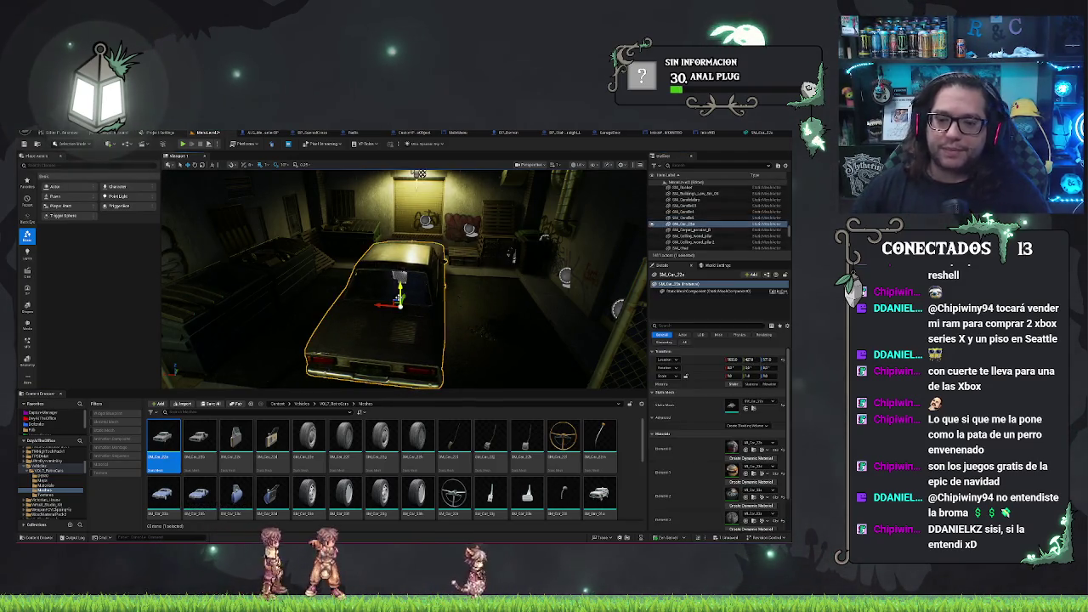
{"action": "key", "text": "Delete"}
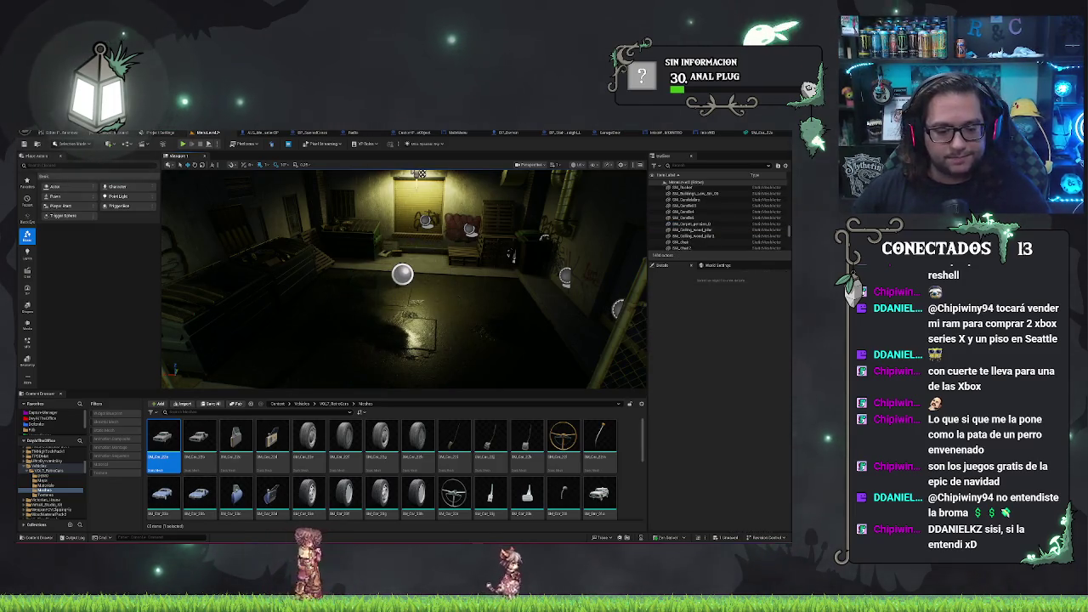
{"action": "key", "text": "grave"}
{"action": "type", "text": "stat"}
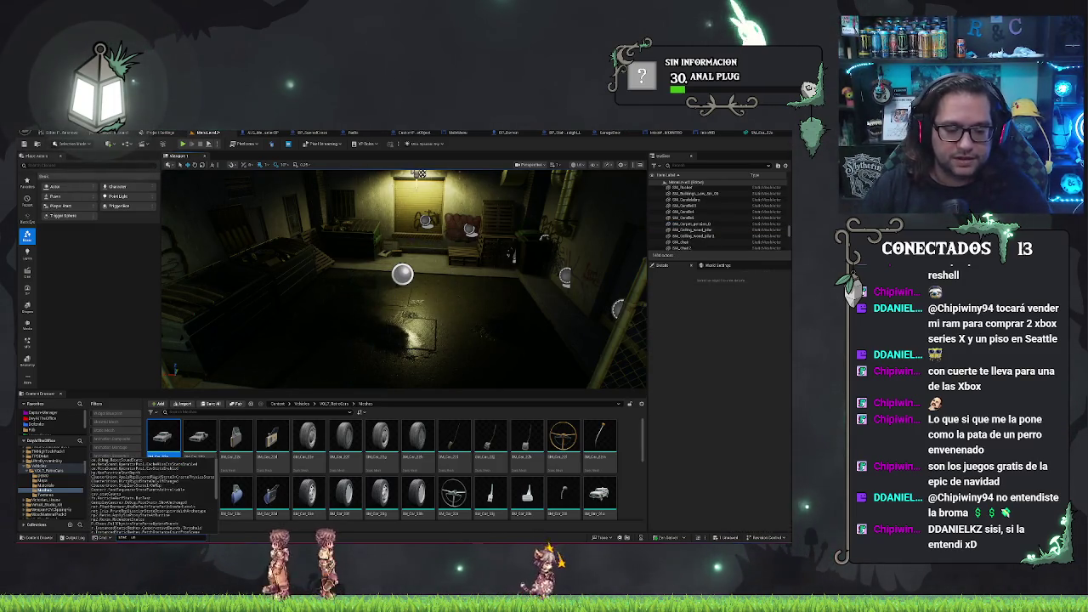
{"action": "type", "text": " unit"}
{"action": "key", "text": "Return"}
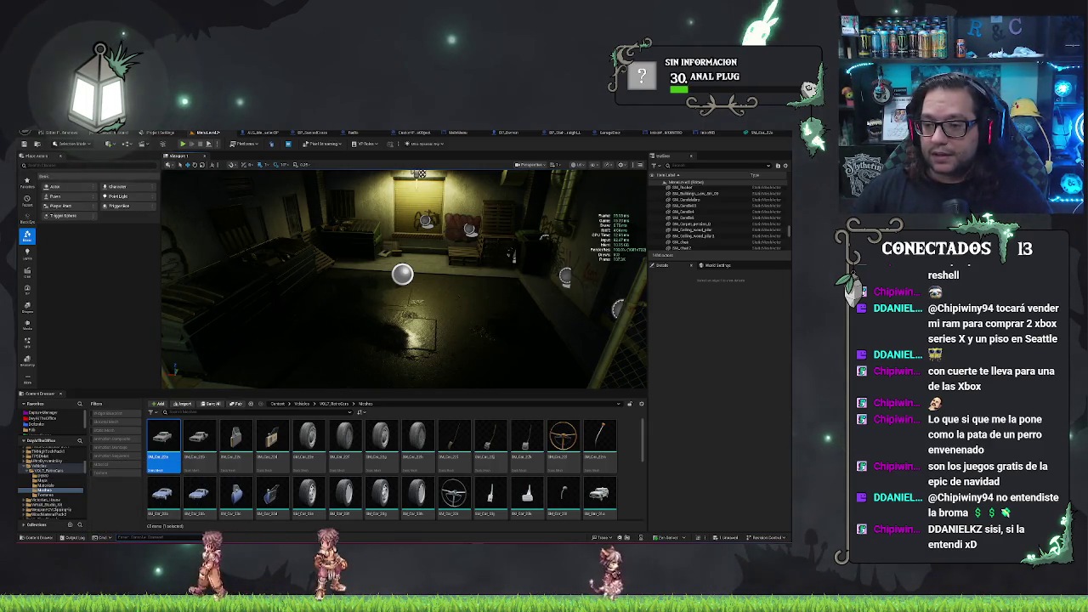
{"action": "mouse_move", "coordinate": [162, 438]}
{"action": "left_mouse_down"}
{"action": "mouse_move", "coordinate": [336, 323]}
{"action": "mouse_move", "coordinate": [412, 296]}
{"action": "mouse_move", "coordinate": [330, 254]}
{"action": "left_mouse_up"}
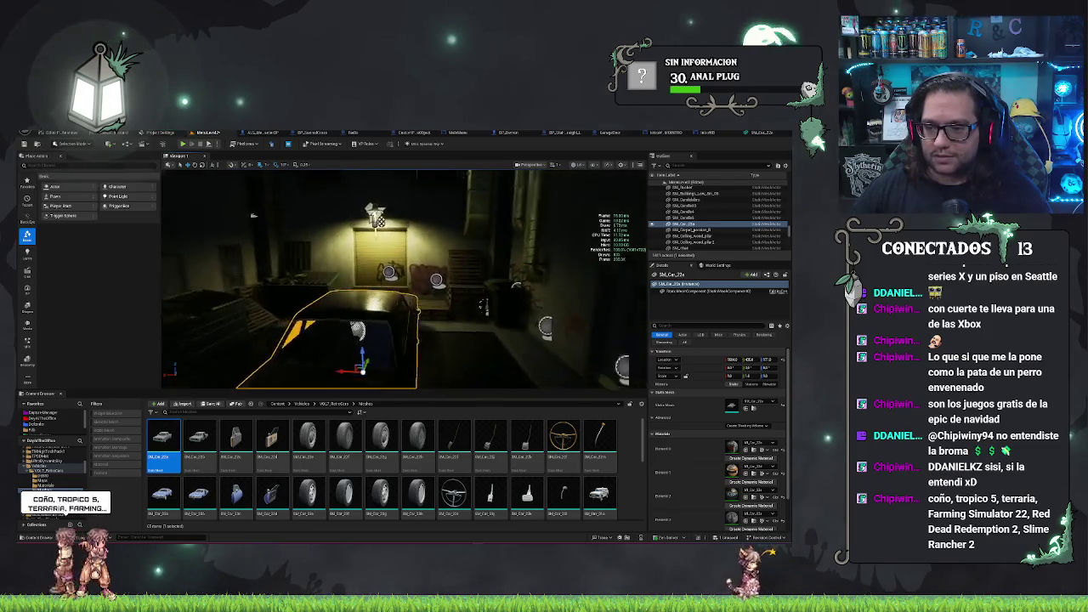
Focus on the placed car, orbit from its roof and hood to the front grille, then reselect it.
{"action": "left_click_drag", "start_coordinate": [329, 254], "coordinate": [320, 249]}
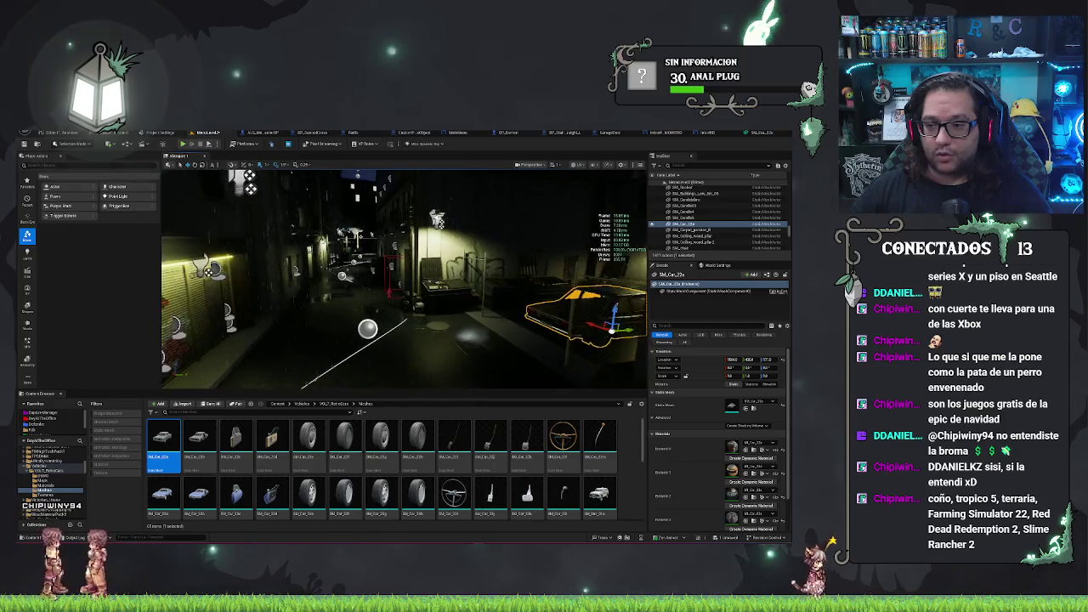
{"action": "left_click_drag", "start_coordinate": [413, 222], "coordinate": [395, 194]}
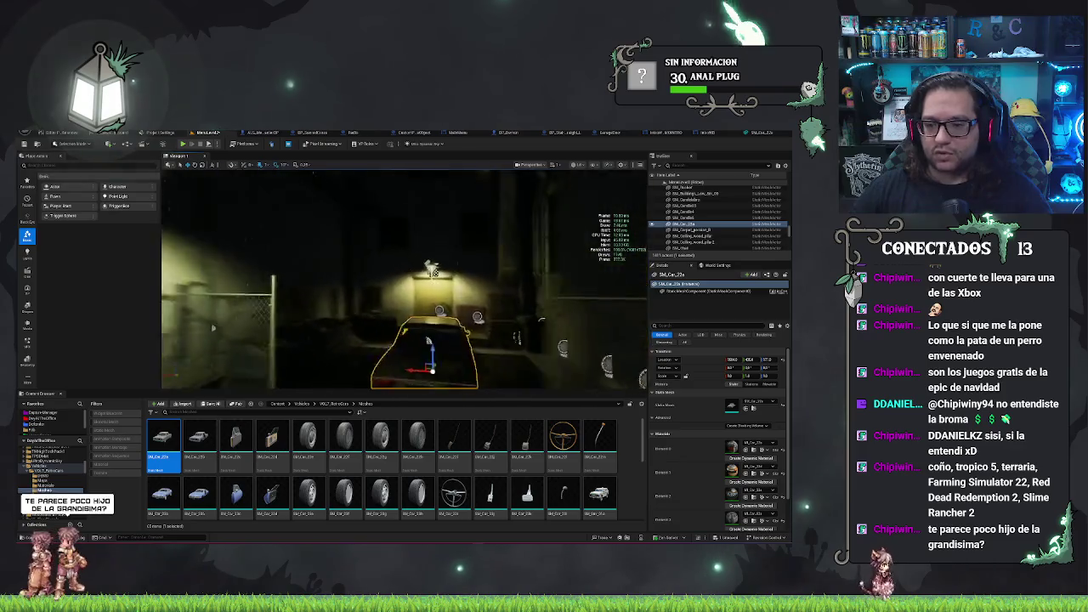
{"action": "key", "text": "f"}
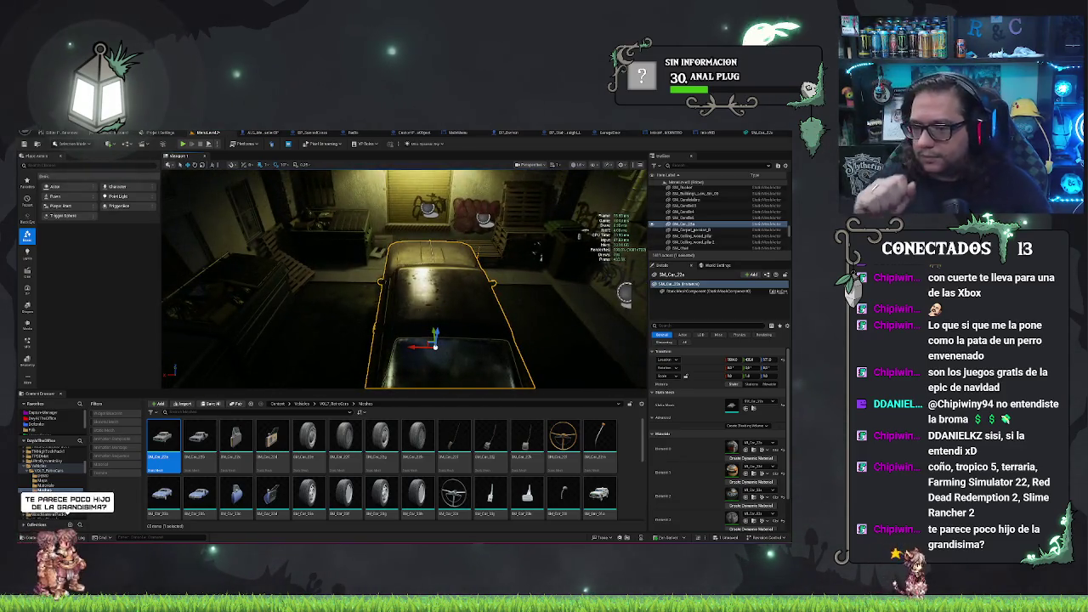
{"action": "left_click_drag", "start_coordinate": [404, 281], "coordinate": [387, 264]}
{"action": "left_click_drag", "start_coordinate": [459, 275], "coordinate": [436, 183]}
{"action": "mouse_move", "coordinate": [411, 348]}
{"action": "left_mouse_down"}
{"action": "mouse_move", "coordinate": [395, 321]}
{"action": "mouse_move", "coordinate": [398, 352]}
{"action": "left_mouse_up"}
{"action": "key", "text": "Escape"}
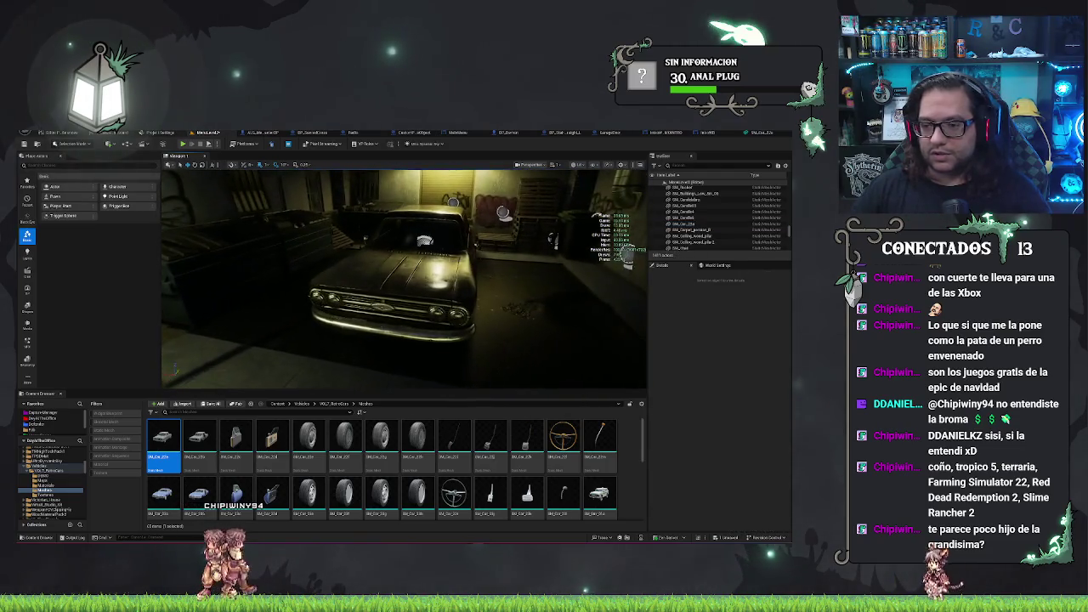
{"action": "left_click", "coordinate": [391, 289]}
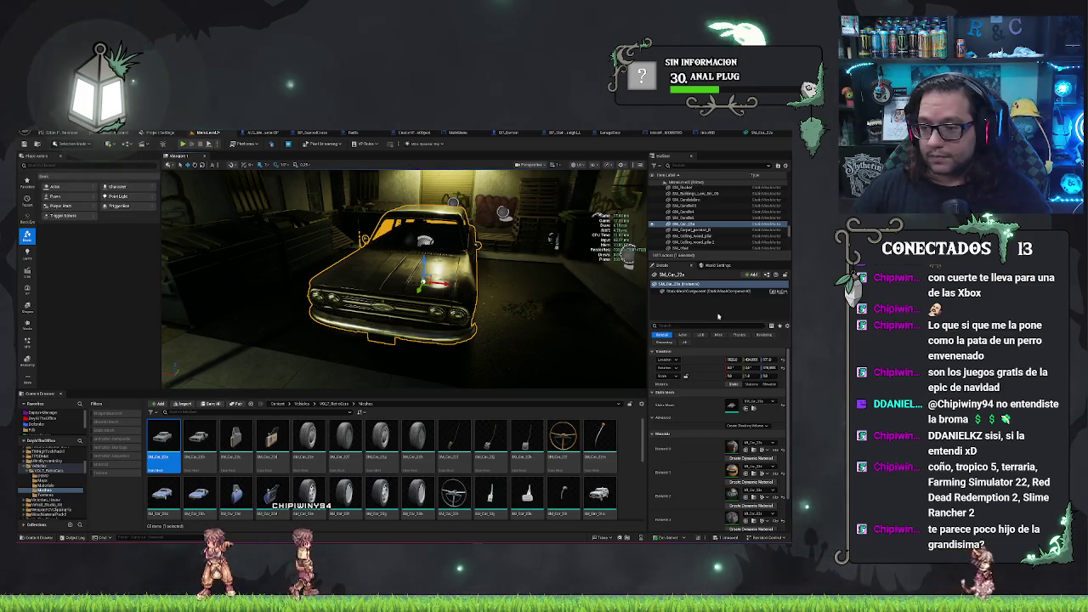
Show the car's LOD properties and set Forced LOD Model to 0.
{"action": "left_click", "coordinate": [700, 334]}
{"action": "left_click", "coordinate": [745, 401]}
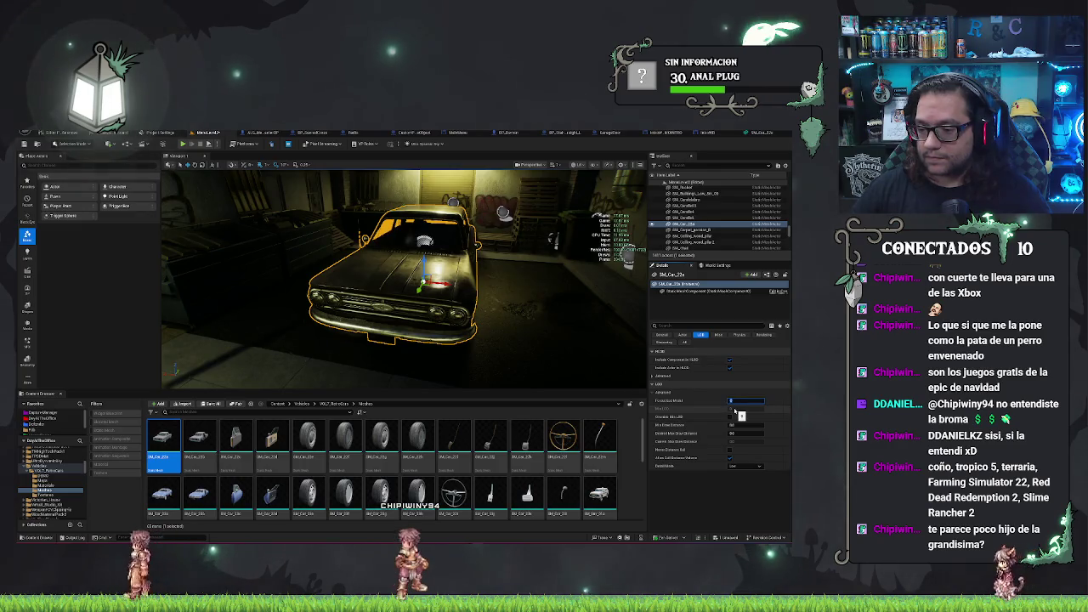
{"action": "key", "text": "Return"}
{"action": "left_click", "coordinate": [741, 409]}
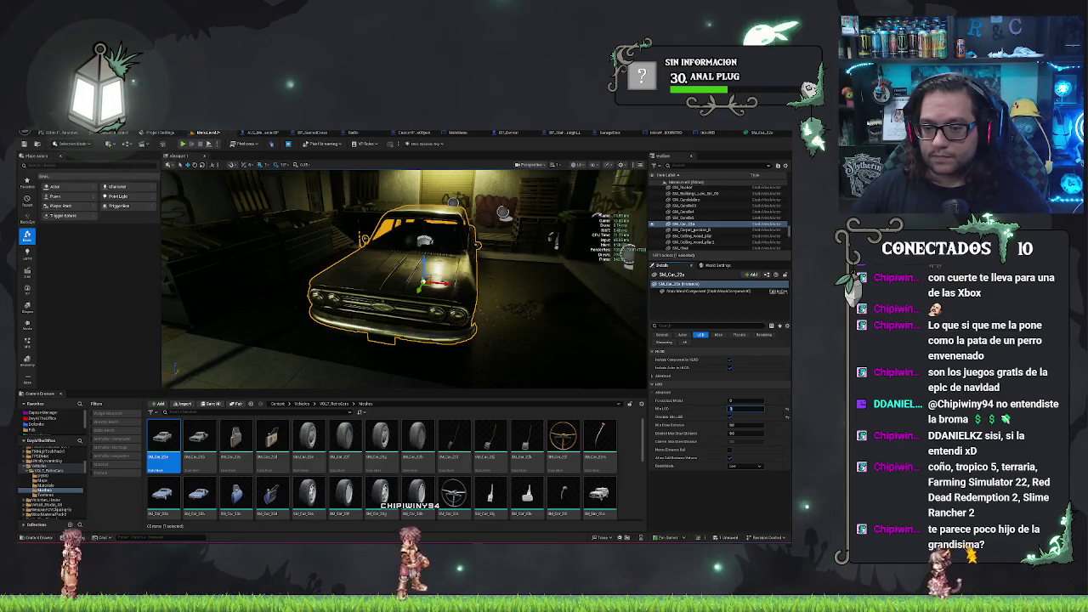
Set Min LOD to 1, then zoom and orbit to check the car close up from the side.
{"action": "key", "text": "Return"}
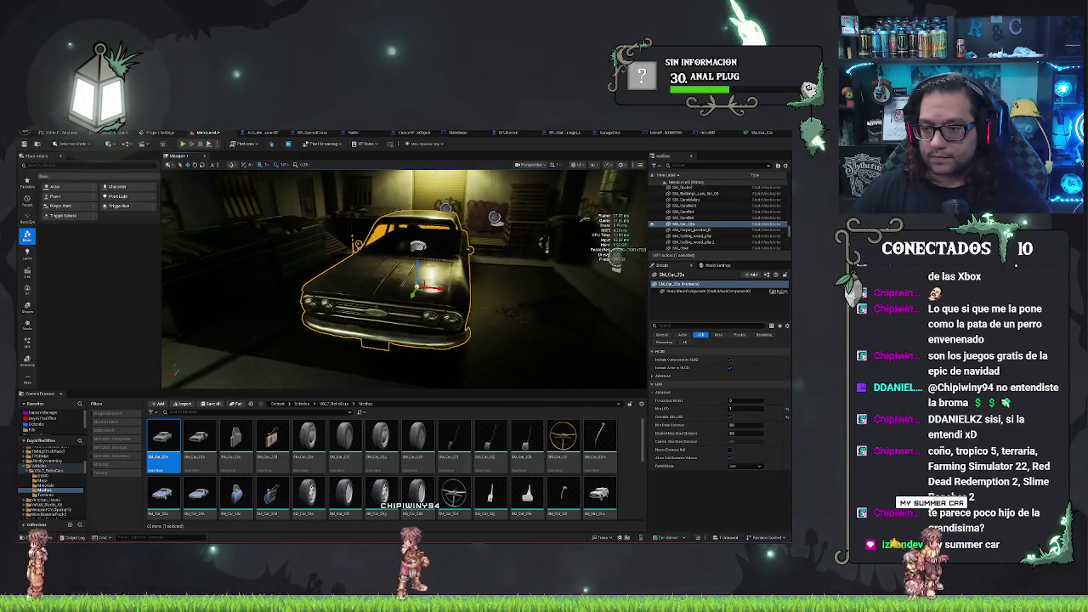
{"action": "scroll", "coordinate": [404, 279], "scroll_direction": "up", "scroll_amount": 5}
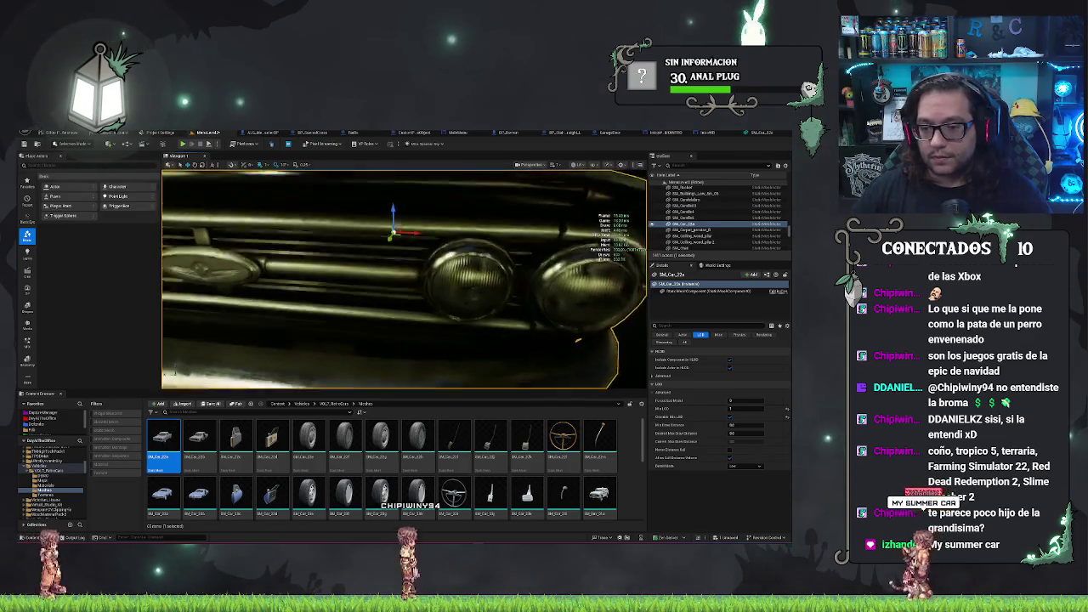
{"action": "scroll", "coordinate": [404, 279], "scroll_direction": "down", "scroll_amount": 5}
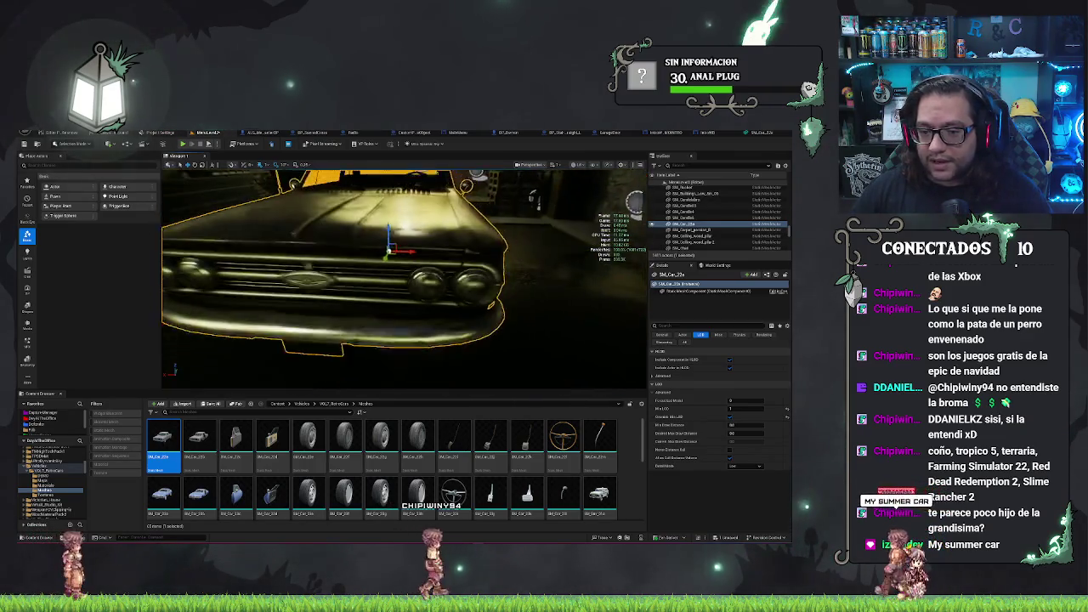
{"action": "left_click_drag", "start_coordinate": [403, 278], "coordinate": [323, 282]}
{"action": "mouse_move", "coordinate": [268, 224]}
{"action": "left_mouse_down"}
{"action": "mouse_move", "coordinate": [297, 237]}
{"action": "mouse_move", "coordinate": [295, 273]}
{"action": "left_mouse_up"}
Save the MetroLevel2 map with Ctrl+S, then look around the alley and wet street.
{"action": "key", "text": "ctrl+s"}
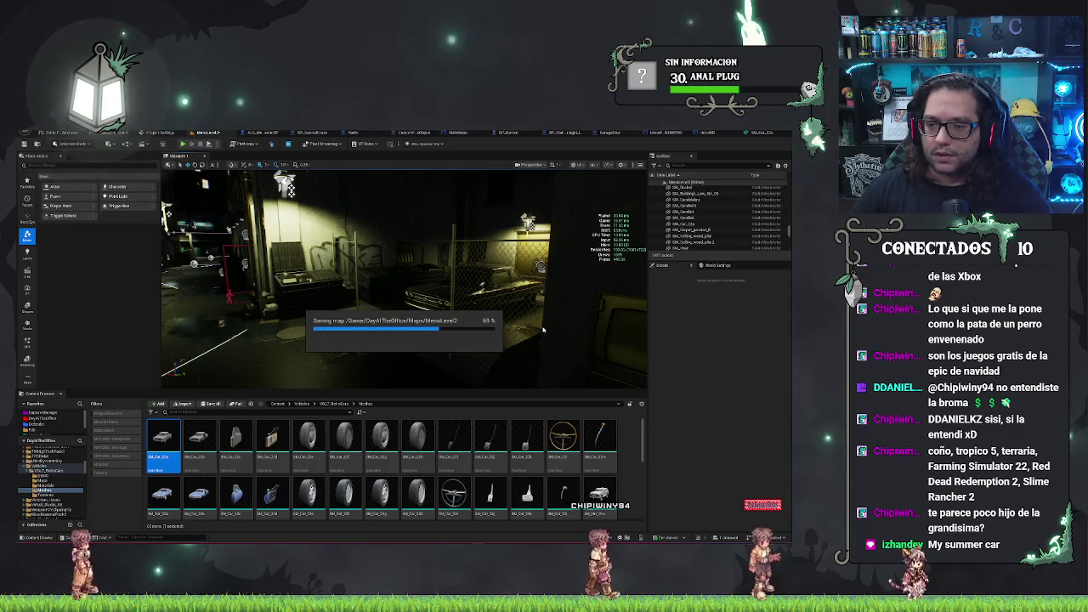
{"action": "left_click_drag", "start_coordinate": [286, 183], "coordinate": [351, 174]}
{"action": "mouse_move", "coordinate": [340, 281]}
{"action": "left_mouse_down"}
{"action": "mouse_move", "coordinate": [230, 283]}
{"action": "mouse_move", "coordinate": [305, 283]}
{"action": "left_mouse_up"}
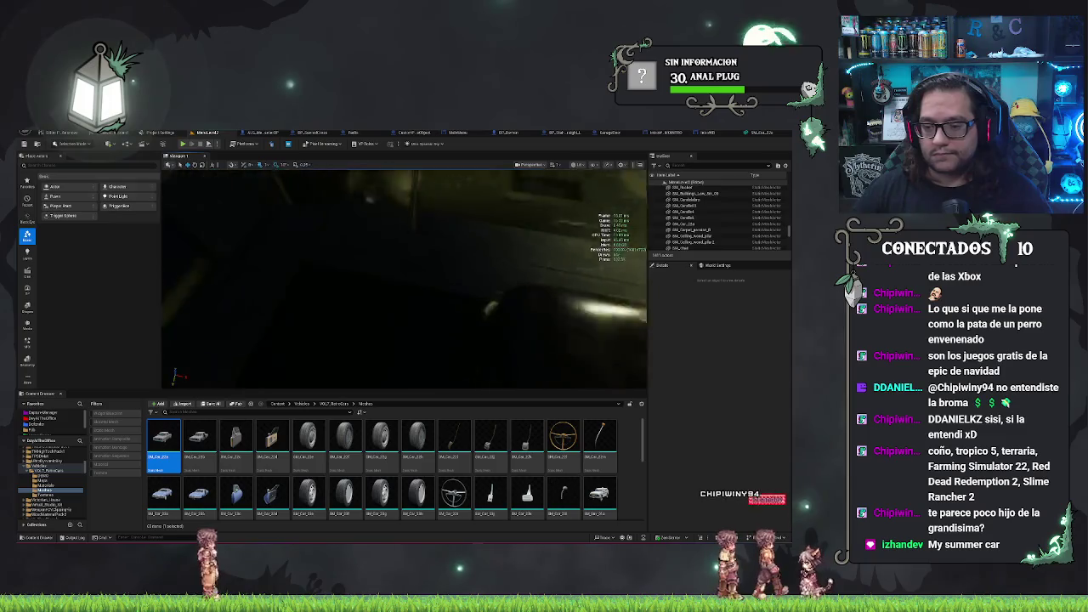
{"action": "mouse_move", "coordinate": [306, 283]}
{"action": "left_mouse_down"}
{"action": "mouse_move", "coordinate": [255, 283]}
{"action": "mouse_move", "coordinate": [255, 306]}
{"action": "mouse_move", "coordinate": [302, 301]}
{"action": "mouse_move", "coordinate": [285, 301]}
{"action": "left_mouse_up"}
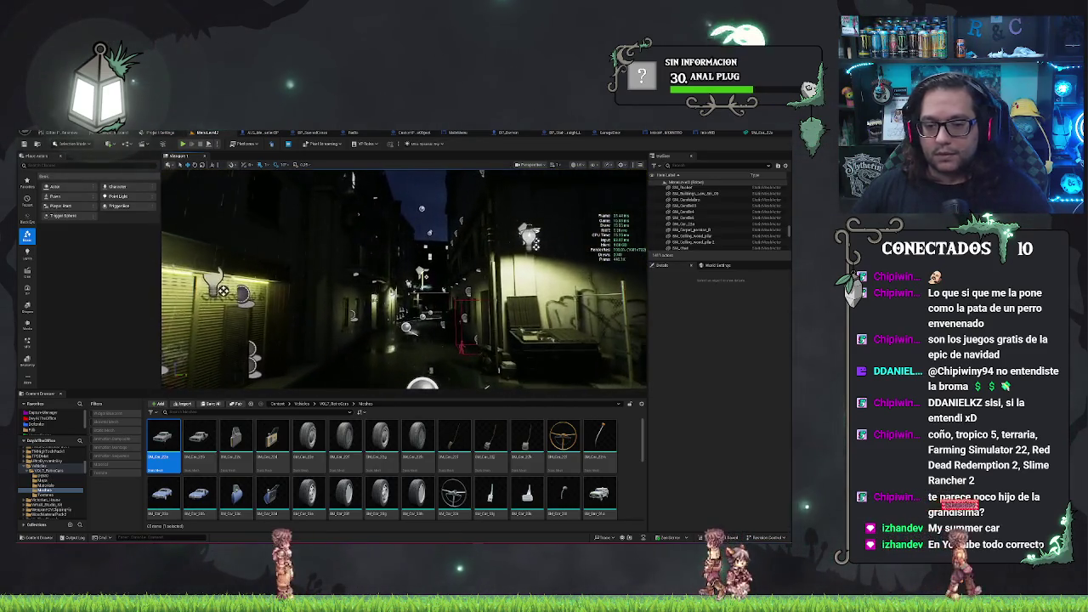
{"action": "left_click_drag", "start_coordinate": [382, 289], "coordinate": [395, 288]}
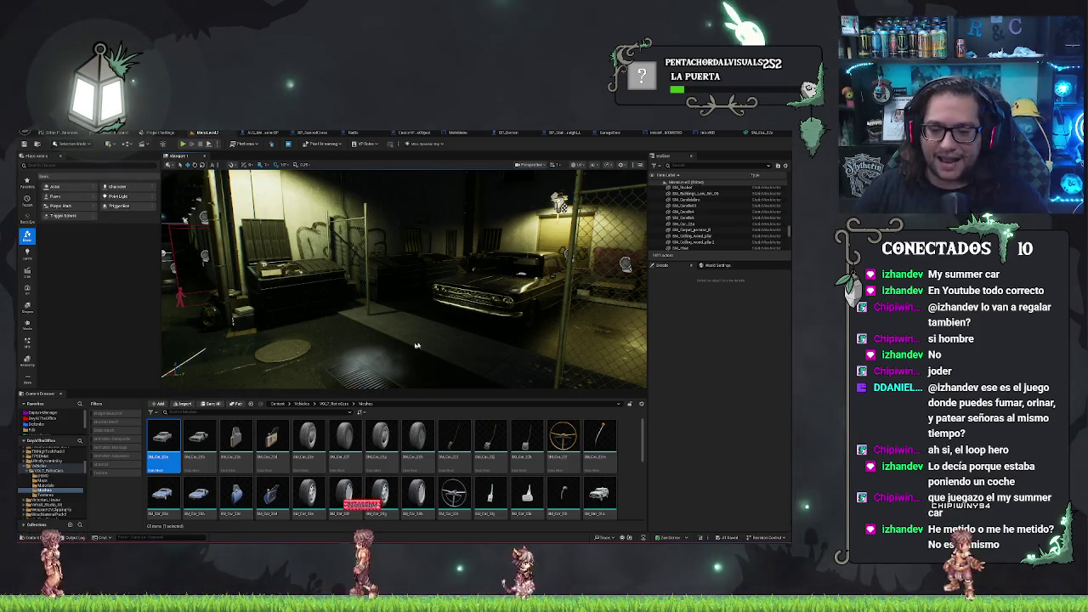
{"action": "left_click_drag", "start_coordinate": [415, 346], "coordinate": [435, 306]}
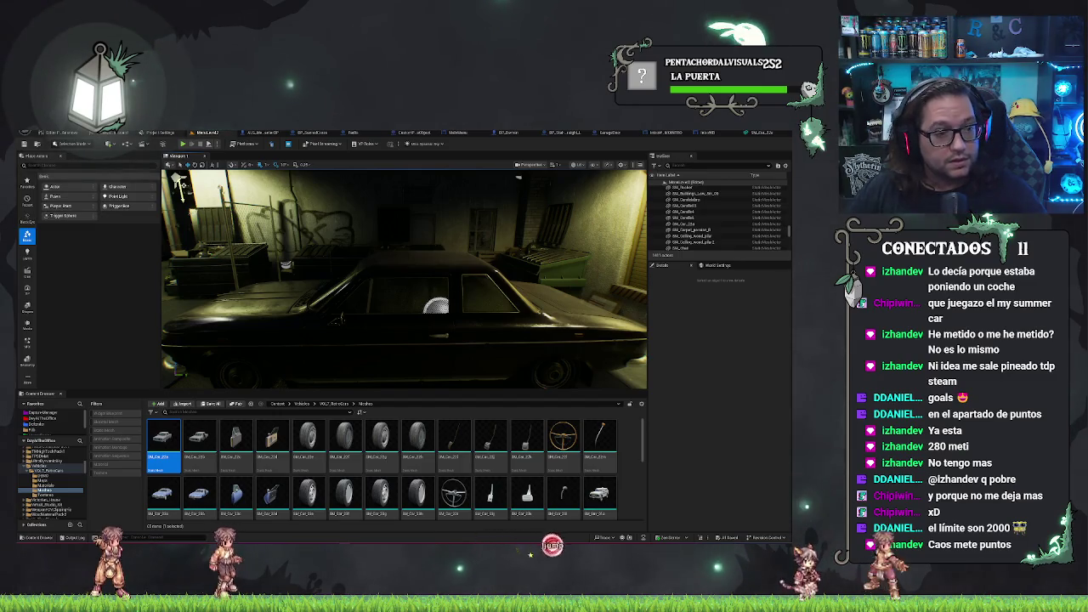
{"action": "mouse_move", "coordinate": [178, 181]}
{"action": "left_mouse_down"}
{"action": "mouse_move", "coordinate": [283, 176]}
{"action": "mouse_move", "coordinate": [295, 221]}
{"action": "left_mouse_up"}
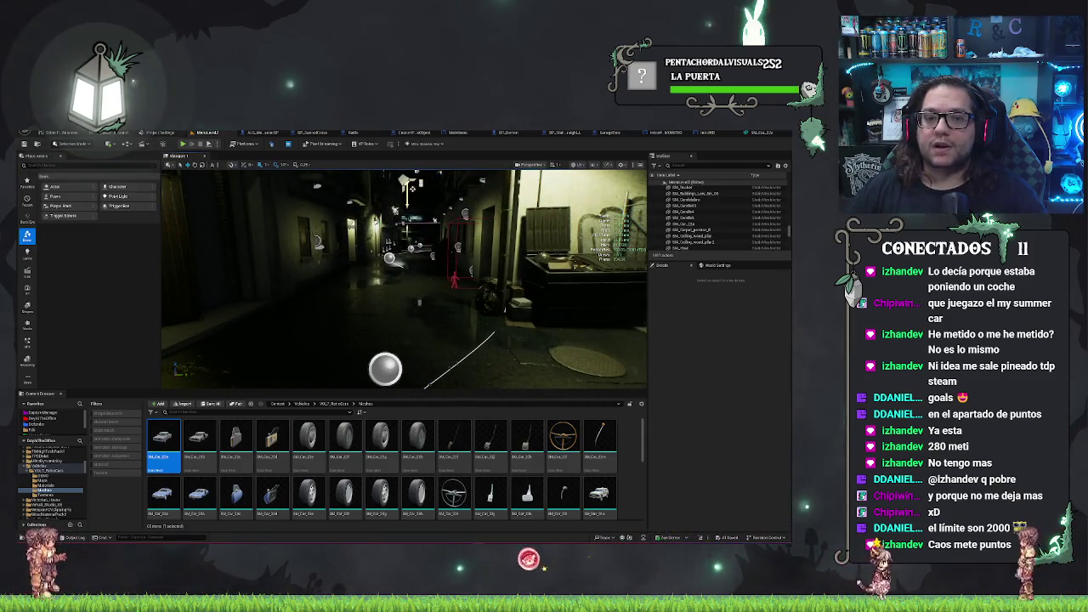
{"action": "scroll", "coordinate": [67, 477], "scroll_direction": "up", "scroll_amount": 10}
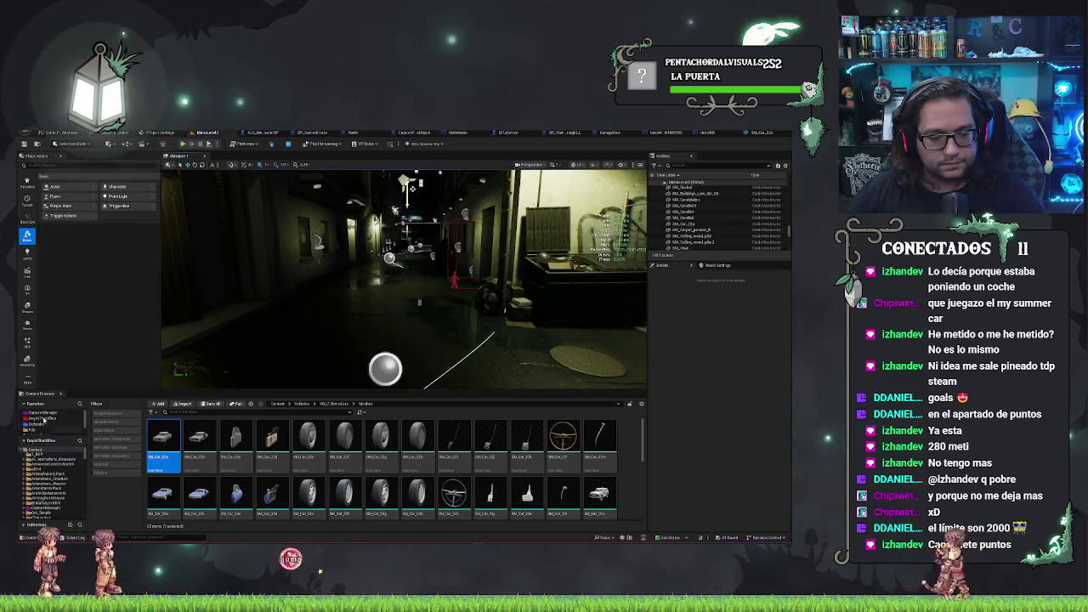
Search the DayAtTheOffice assets and open BP_Mirror in the Blueprint editor.
{"action": "left_click", "coordinate": [42, 418]}
{"action": "left_click", "coordinate": [215, 411]}
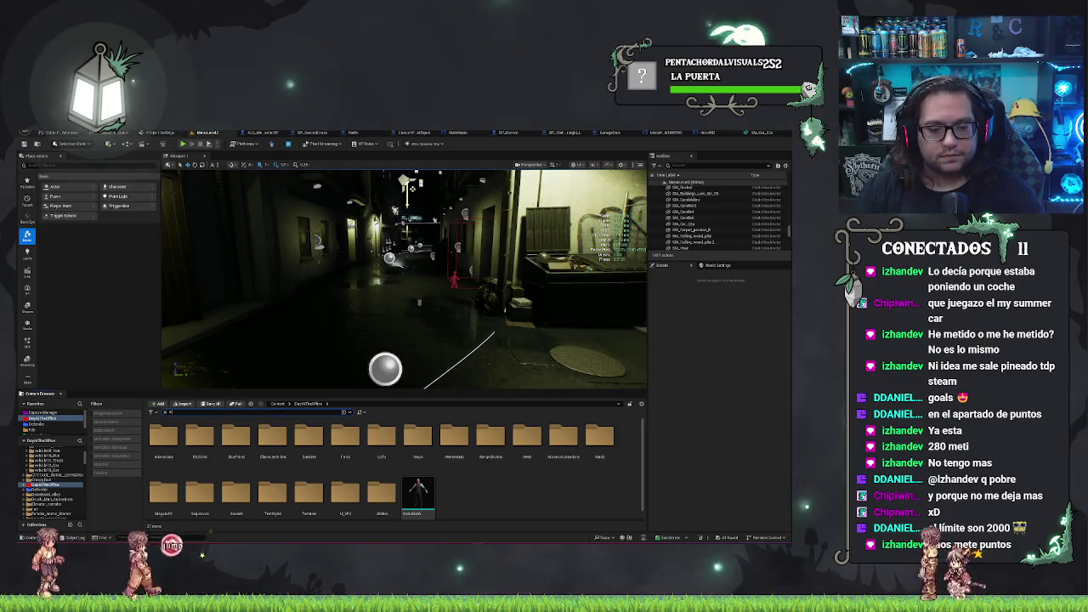
{"action": "type", "text": "expl"}
{"action": "left_click", "coordinate": [327, 490]}
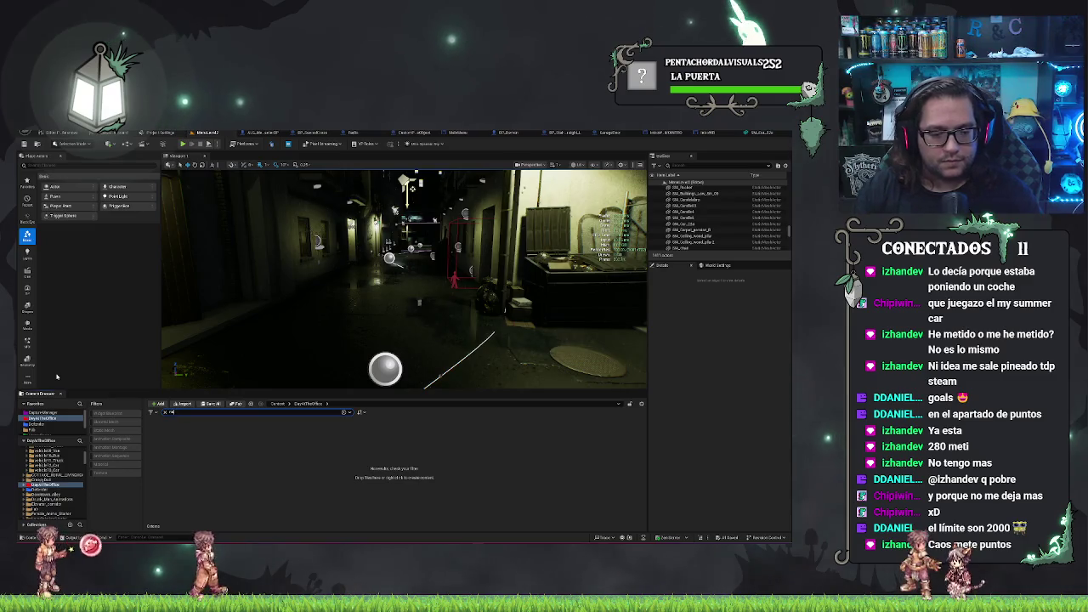
{"action": "key", "text": "BackSpace"}
{"action": "type", "text": "a"}
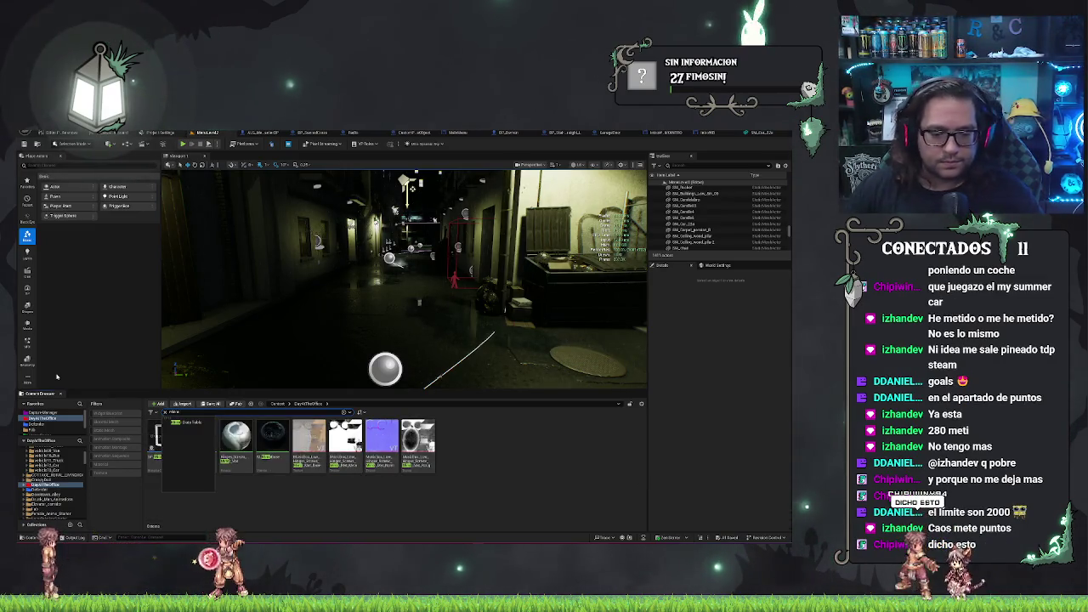
{"action": "double_click", "coordinate": [164, 441]}
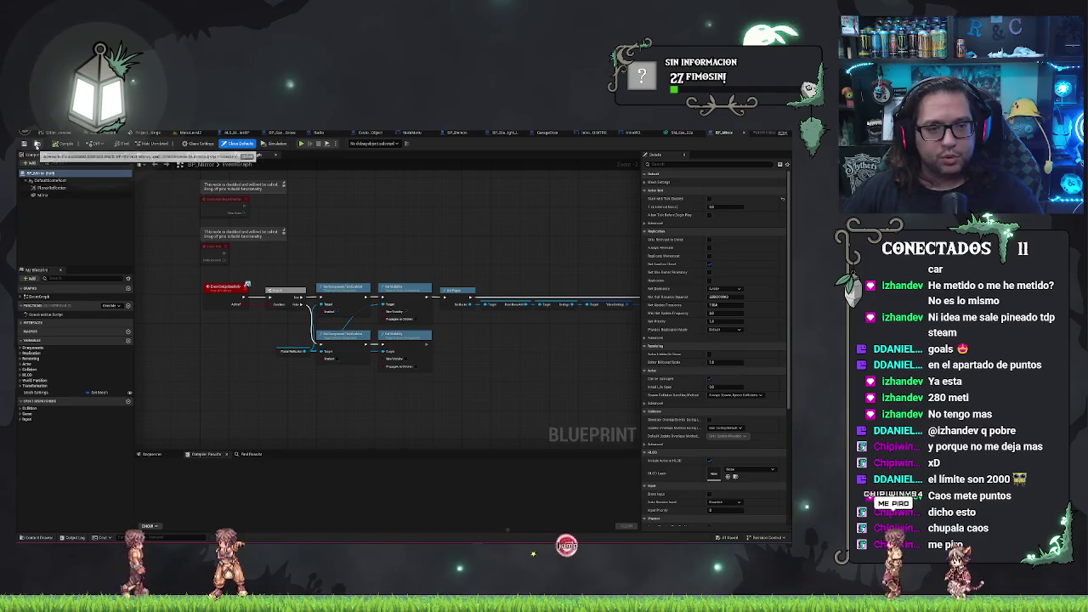
Show the Viewport preview and compare the Mirror mesh and PlanarReflection components' Details.
{"action": "left_click", "coordinate": [162, 155]}
{"action": "mouse_move", "coordinate": [347, 234]}
{"action": "left_mouse_down"}
{"action": "mouse_move", "coordinate": [399, 221]}
{"action": "mouse_move", "coordinate": [382, 234]}
{"action": "mouse_move", "coordinate": [408, 230]}
{"action": "left_mouse_up"}
{"action": "left_click", "coordinate": [53, 187]}
{"action": "left_click", "coordinate": [68, 196]}
{"action": "left_click", "coordinate": [68, 187]}
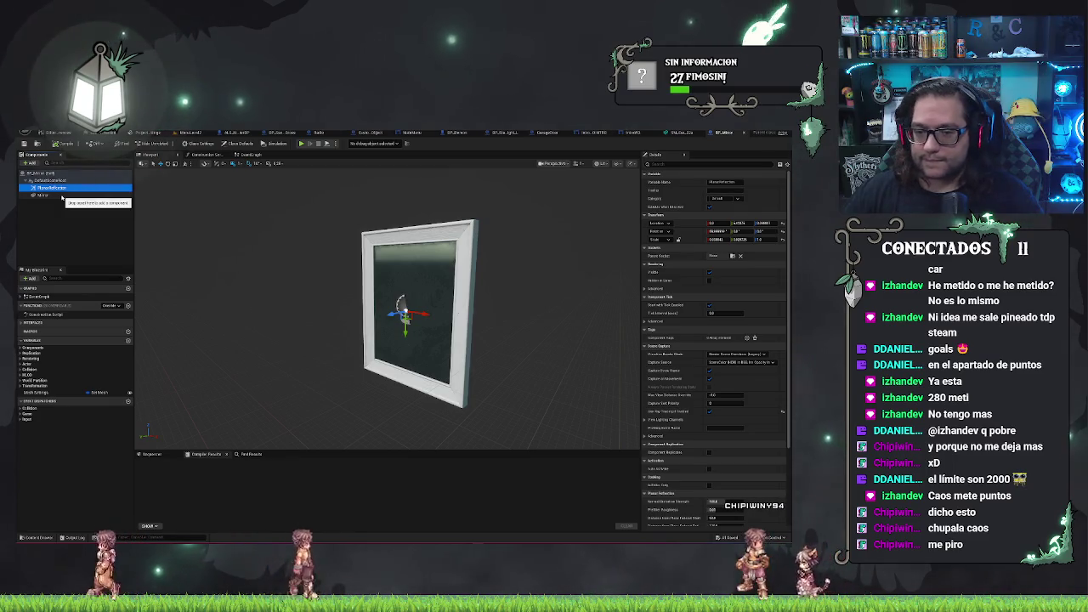
{"action": "left_click", "coordinate": [62, 196]}
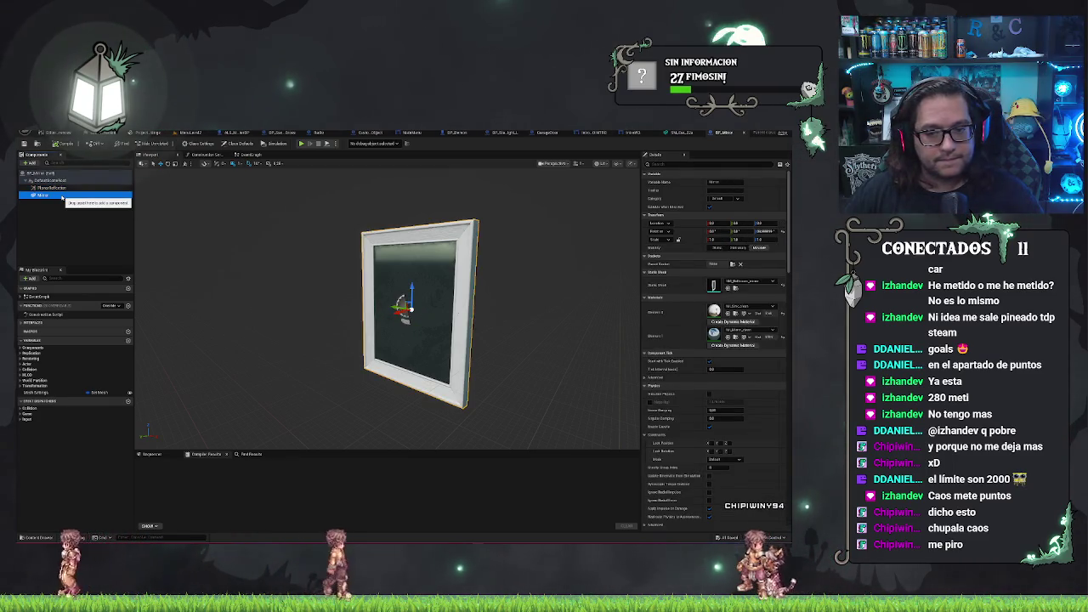
{"action": "left_click", "coordinate": [54, 187]}
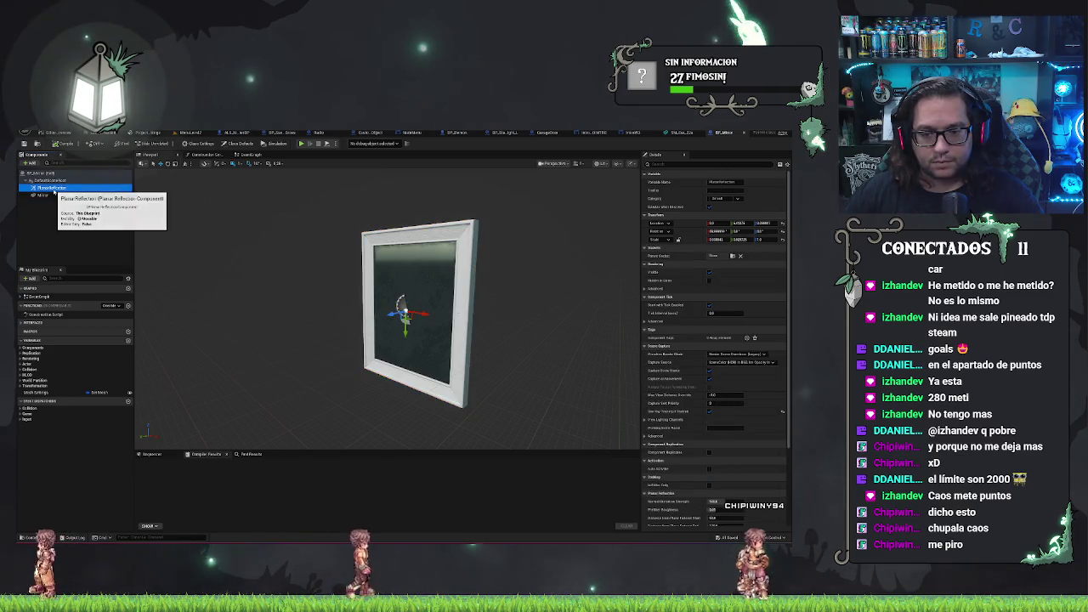
{"action": "left_click", "coordinate": [43, 195]}
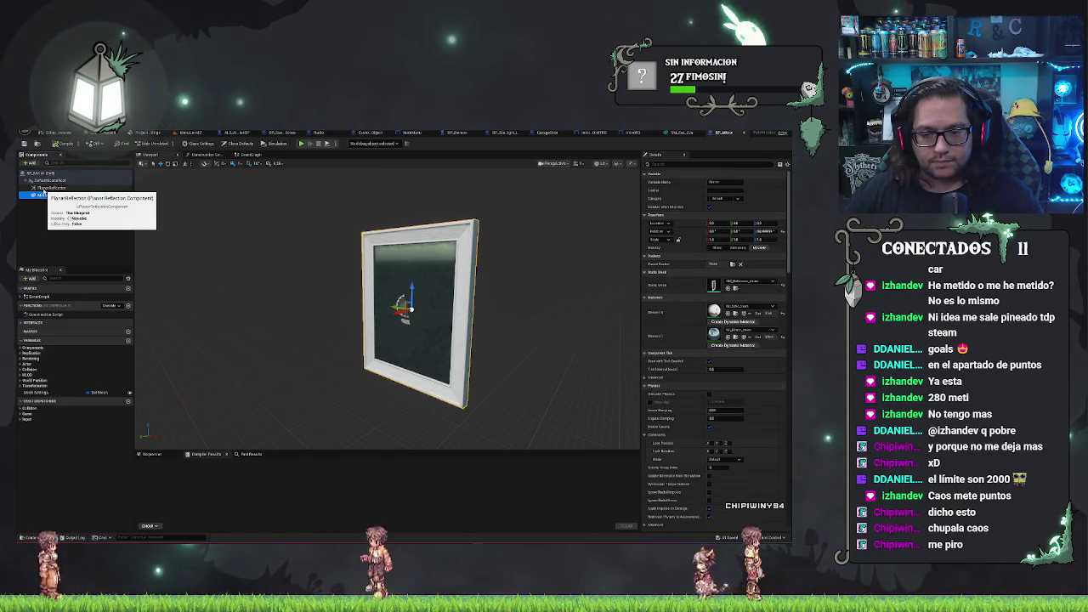
{"action": "left_click", "coordinate": [44, 188]}
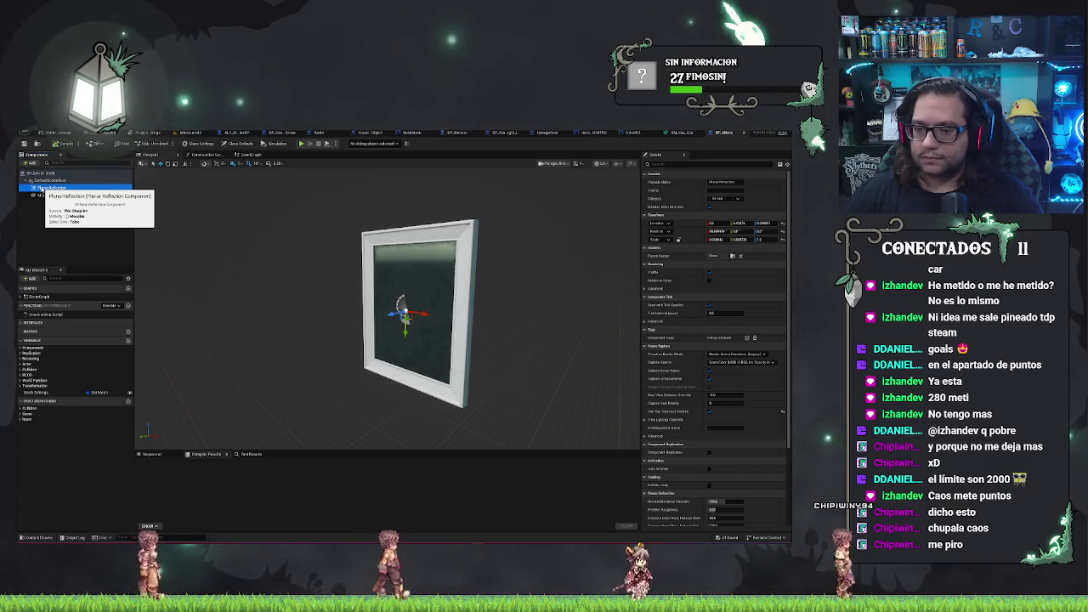
{"action": "mouse_move", "coordinate": [197, 246]}
{"action": "left_mouse_down"}
{"action": "mouse_move", "coordinate": [242, 247]}
{"action": "mouse_move", "coordinate": [252, 221]}
{"action": "mouse_move", "coordinate": [265, 244]}
{"action": "left_mouse_up"}
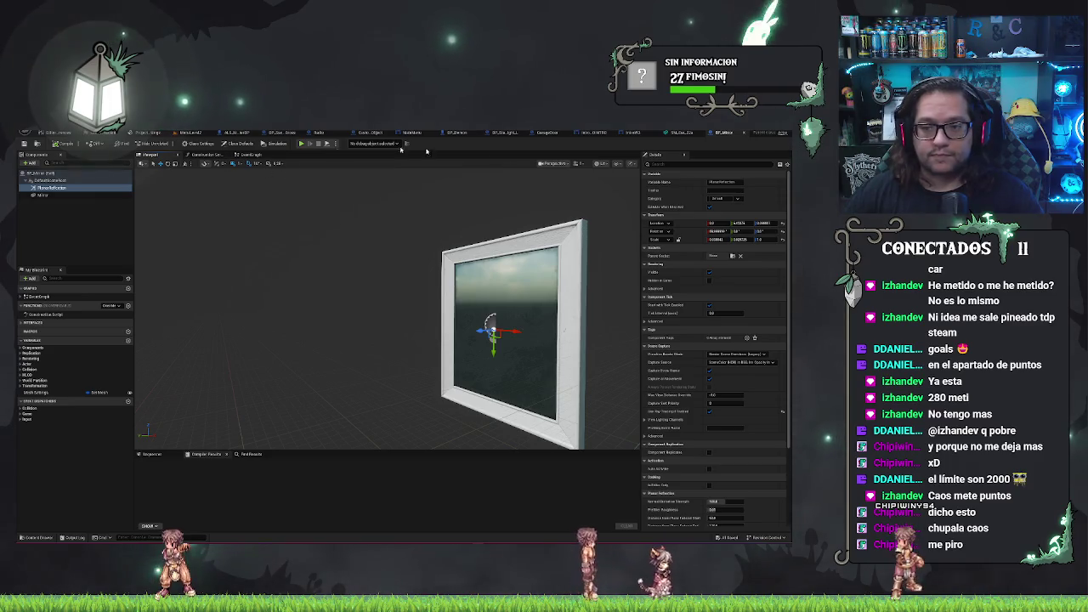
Check the preview's view and perspective options, then orbit to see the framed mirror face-on.
{"action": "left_click", "coordinate": [556, 164]}
{"action": "left_click", "coordinate": [557, 163]}
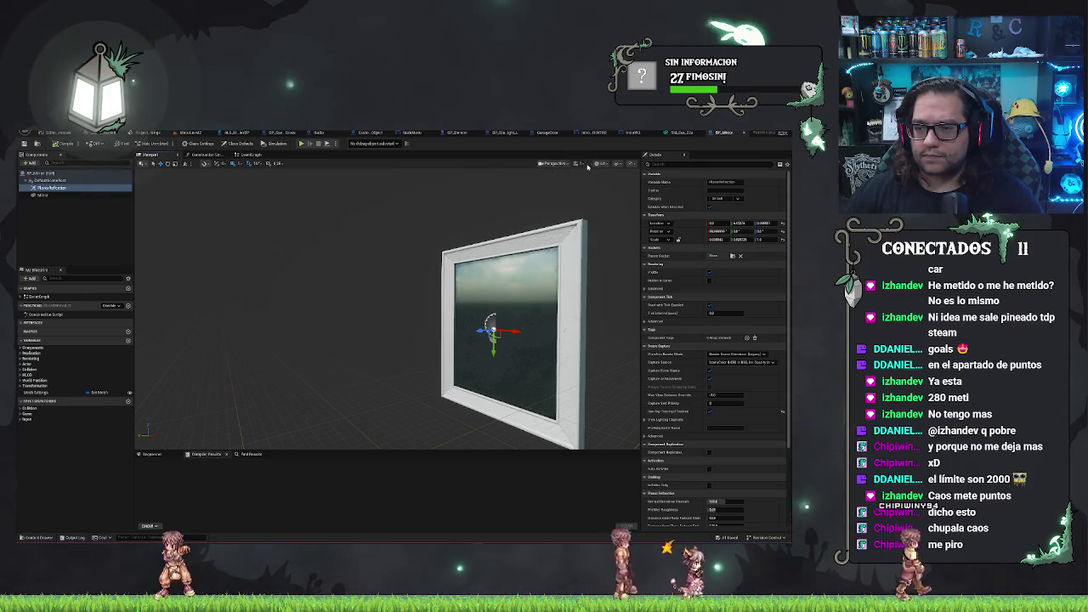
{"action": "left_click", "coordinate": [600, 164]}
{"action": "left_click", "coordinate": [605, 164]}
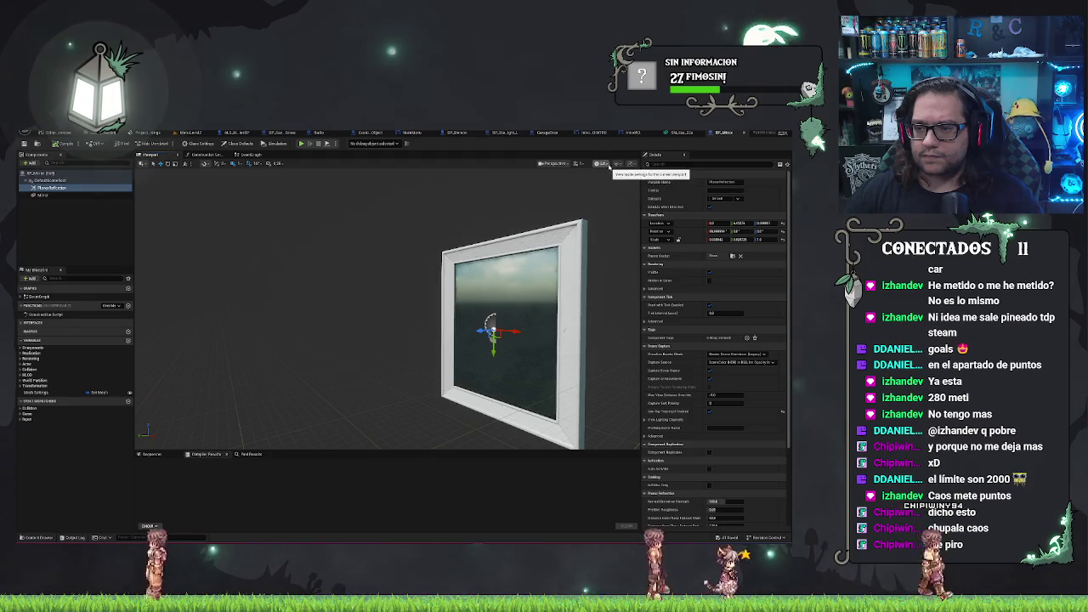
{"action": "left_click", "coordinate": [564, 164]}
{"action": "left_click", "coordinate": [387, 170]}
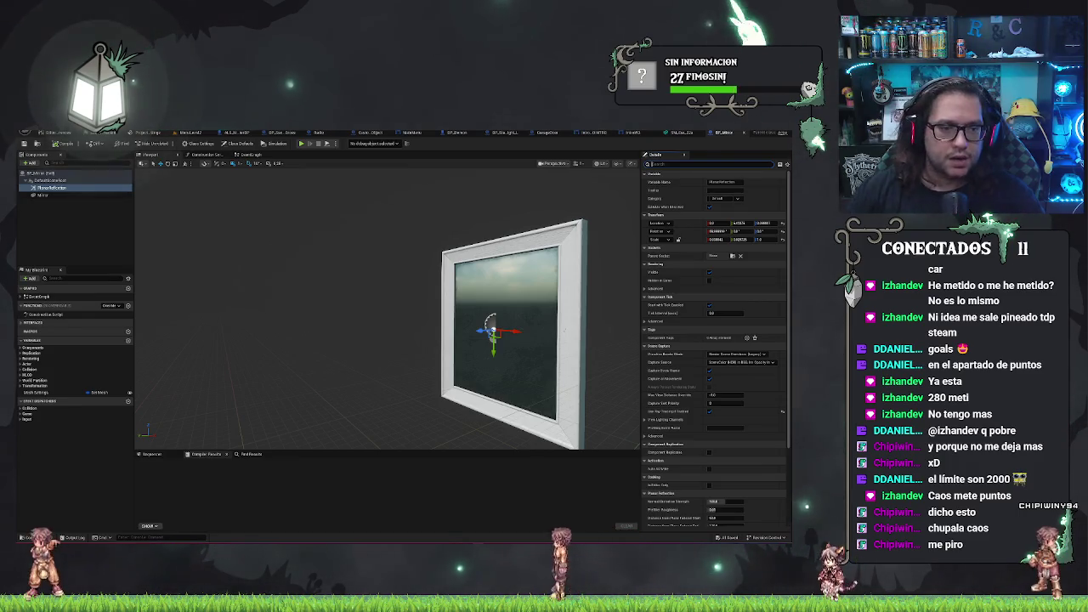
{"action": "mouse_move", "coordinate": [339, 182]}
{"action": "left_mouse_down"}
{"action": "mouse_move", "coordinate": [442, 184]}
{"action": "mouse_move", "coordinate": [365, 185]}
{"action": "mouse_move", "coordinate": [365, 221]}
{"action": "mouse_move", "coordinate": [365, 170]}
{"action": "mouse_move", "coordinate": [366, 212]}
{"action": "mouse_move", "coordinate": [374, 183]}
{"action": "left_mouse_up"}
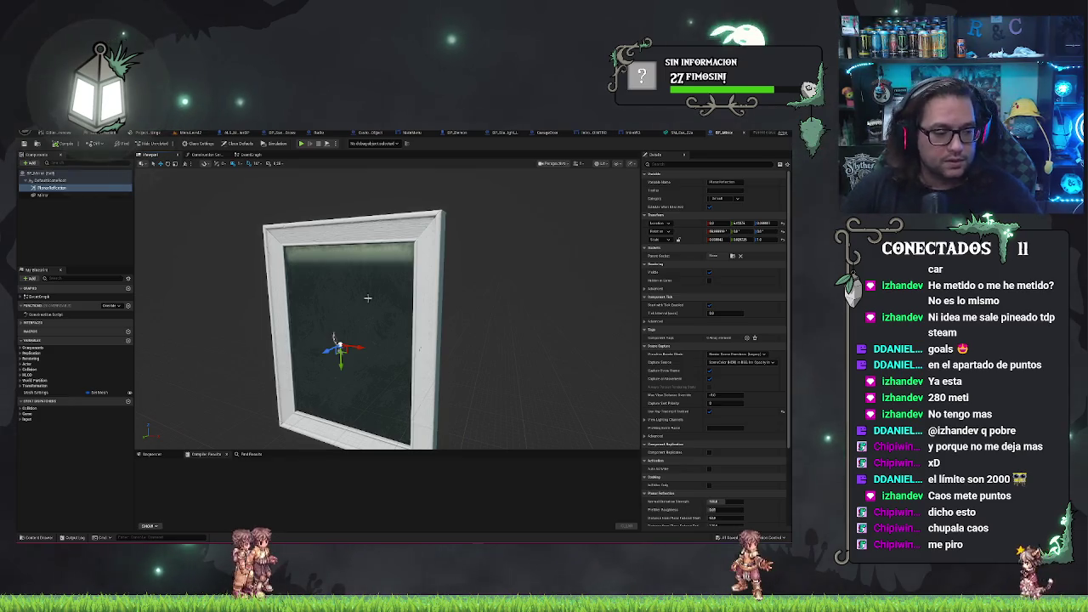
{"action": "mouse_move", "coordinate": [240, 265]}
{"action": "left_mouse_down"}
{"action": "mouse_move", "coordinate": [281, 265]}
{"action": "mouse_move", "coordinate": [280, 297]}
{"action": "mouse_move", "coordinate": [281, 285]}
{"action": "left_mouse_up"}
Slide the Mirror mesh along Y and undo it, then expand PlanarReflection's Lighting Channels.
{"action": "left_click", "coordinate": [102, 227]}
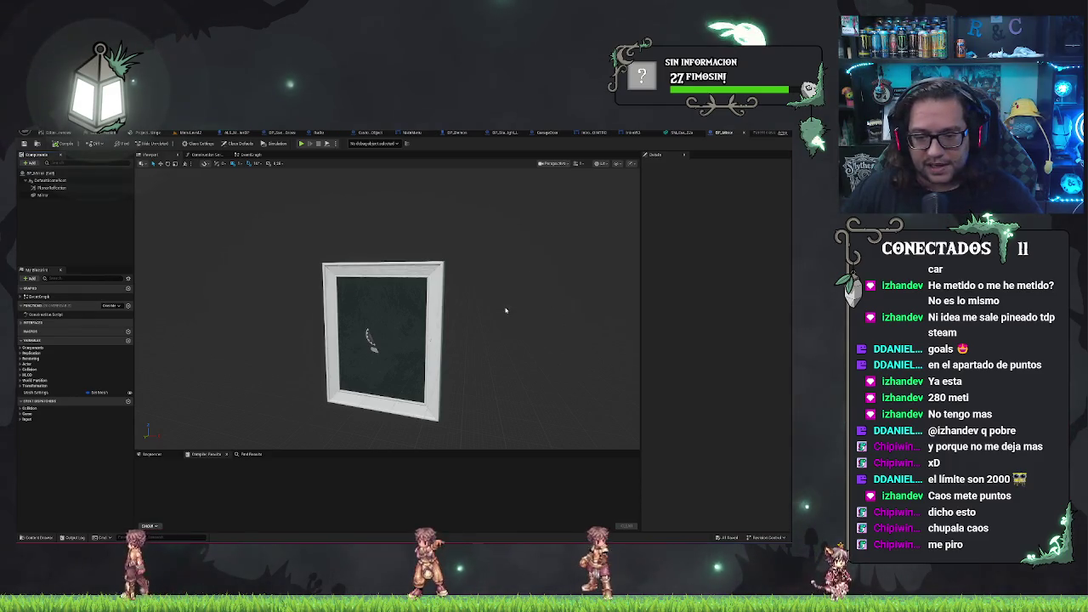
{"action": "left_click", "coordinate": [408, 345]}
{"action": "left_click_drag", "start_coordinate": [392, 343], "coordinate": [542, 361]}
{"action": "left_click", "coordinate": [440, 349]}
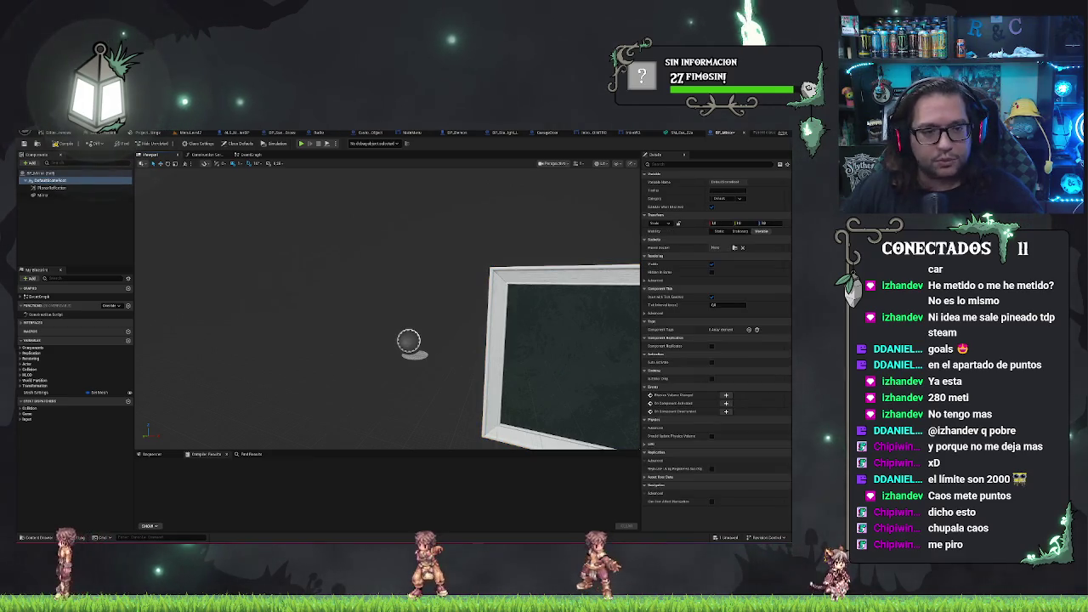
{"action": "key", "text": "ctrl+z"}
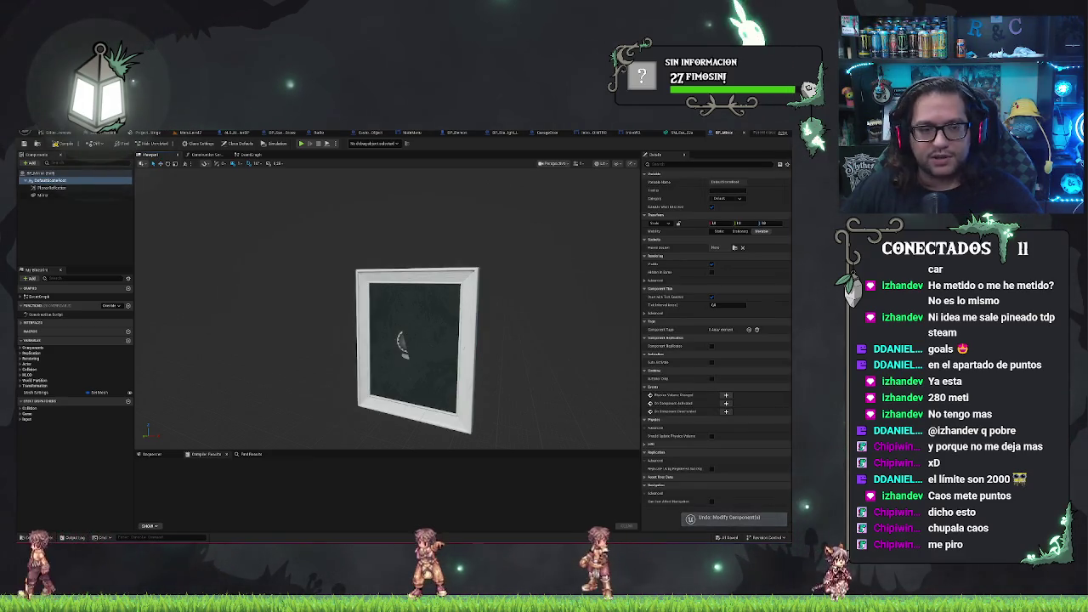
{"action": "right_click", "coordinate": [53, 187]}
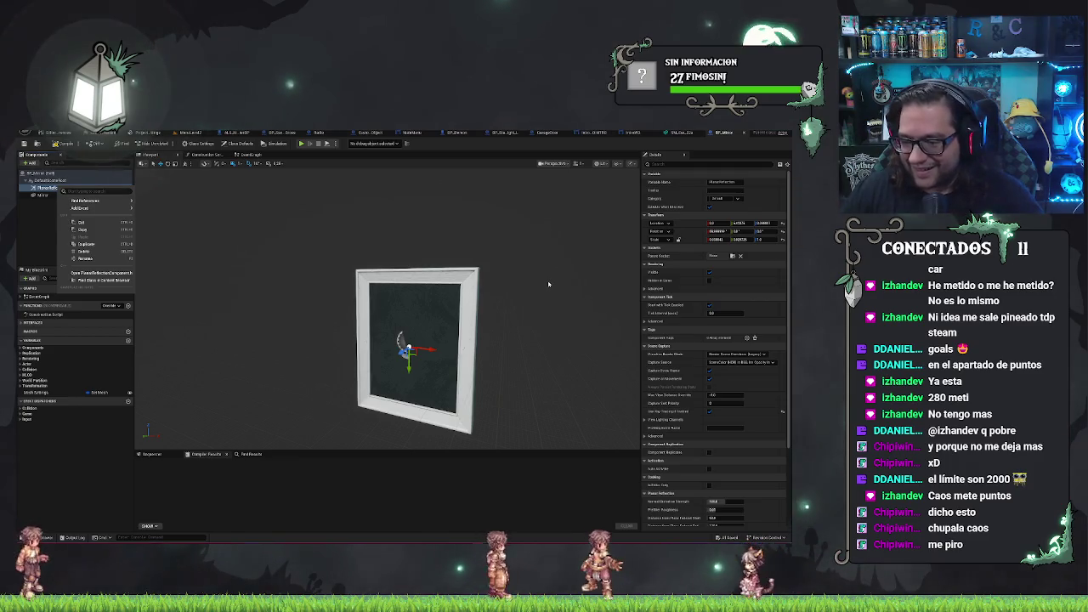
{"action": "left_click", "coordinate": [646, 420]}
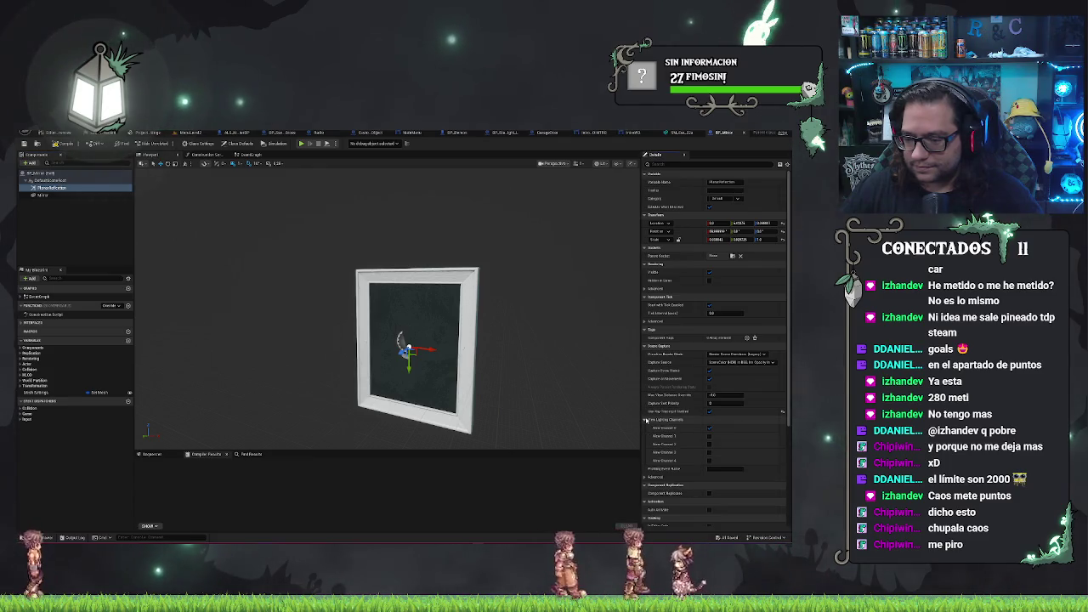
Collapse Lighting Channels, scroll through the reflection's Details, and switch to the Construction Script graph.
{"action": "left_click", "coordinate": [646, 420]}
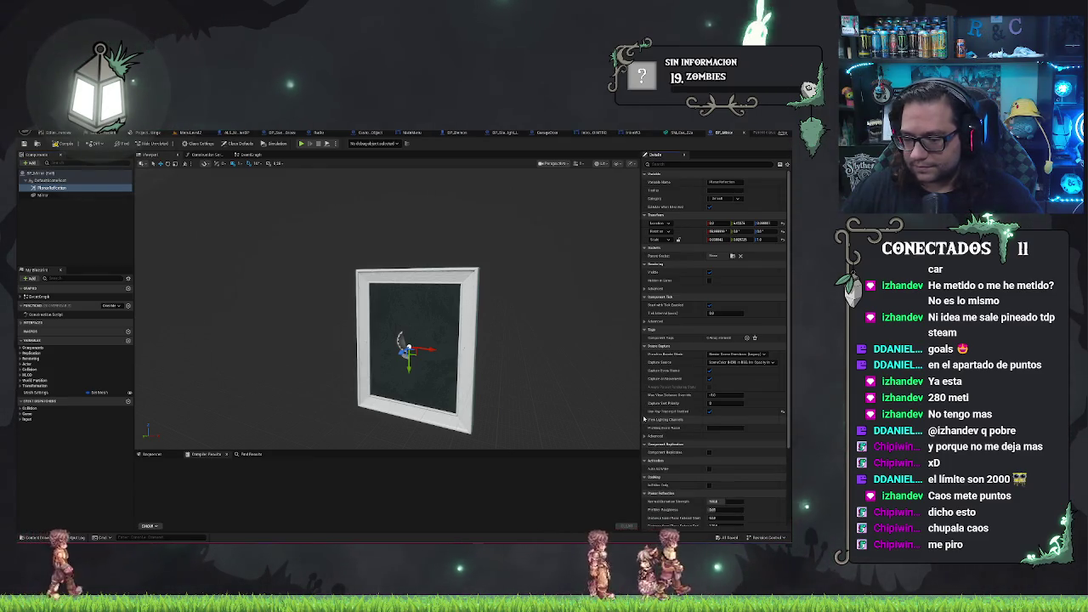
{"action": "scroll", "coordinate": [644, 418], "scroll_direction": "down", "scroll_amount": 1}
{"action": "scroll", "coordinate": [639, 417], "scroll_direction": "down", "scroll_amount": 3}
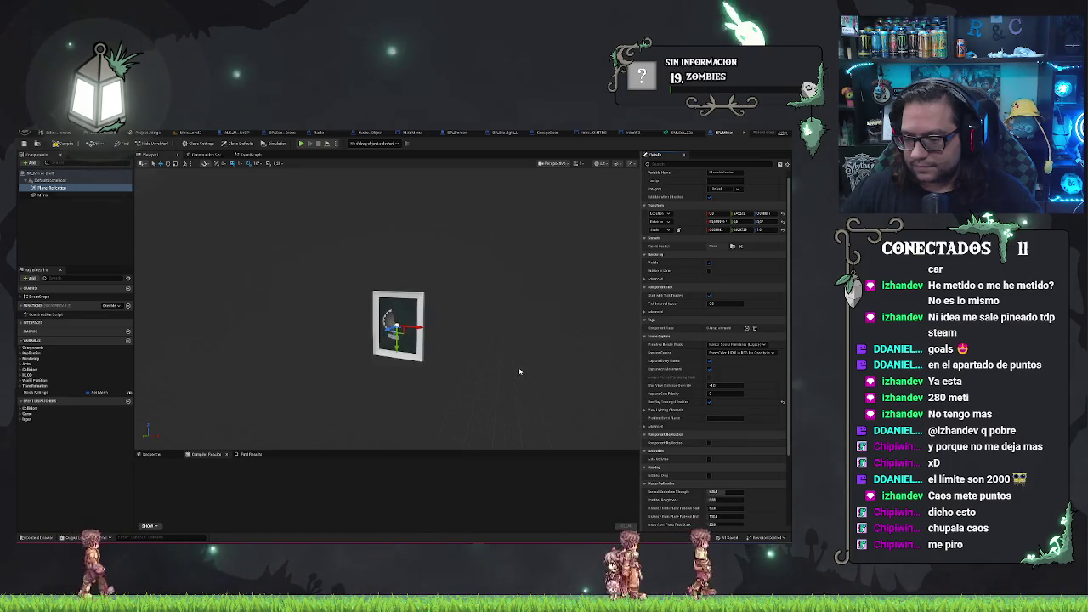
{"action": "scroll", "coordinate": [520, 371], "scroll_direction": "up", "scroll_amount": 3}
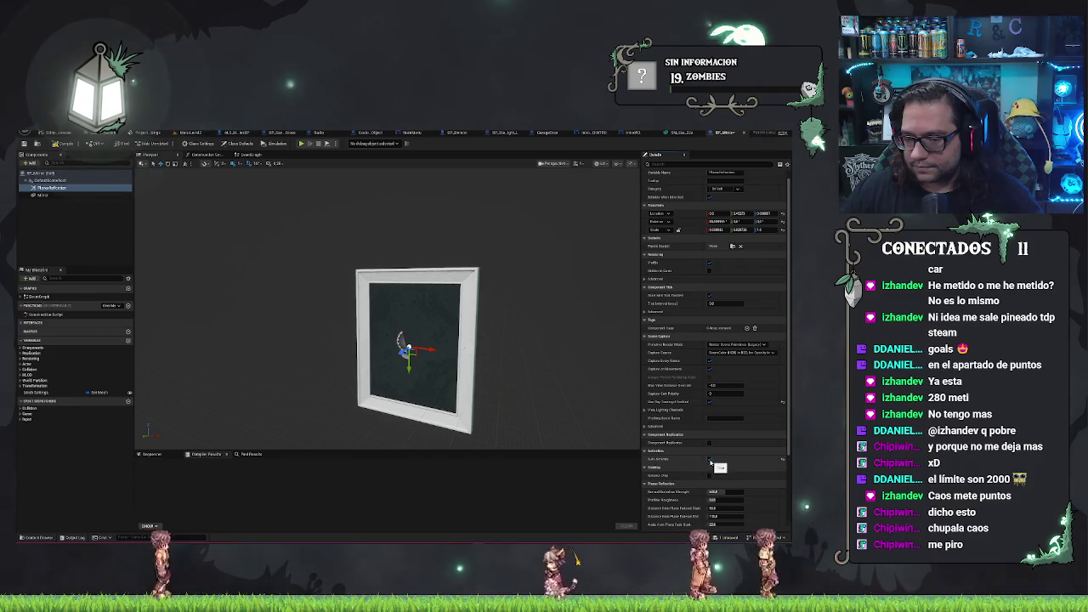
{"action": "scroll", "coordinate": [708, 460], "scroll_direction": "down", "scroll_amount": 3}
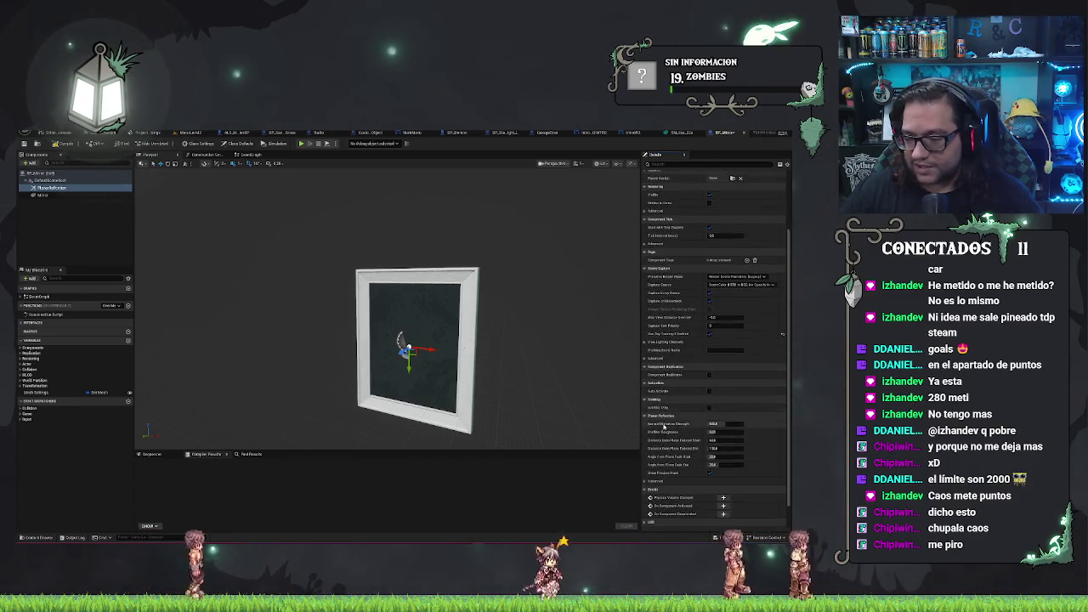
{"action": "scroll", "coordinate": [663, 427], "scroll_direction": "down", "scroll_amount": 1}
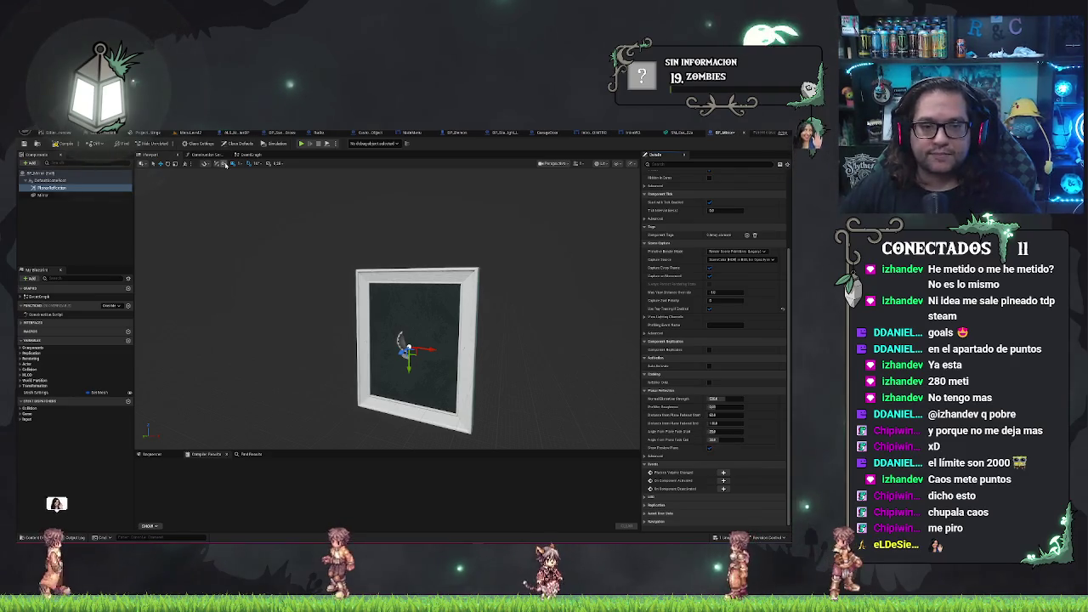
{"action": "left_click", "coordinate": [208, 156]}
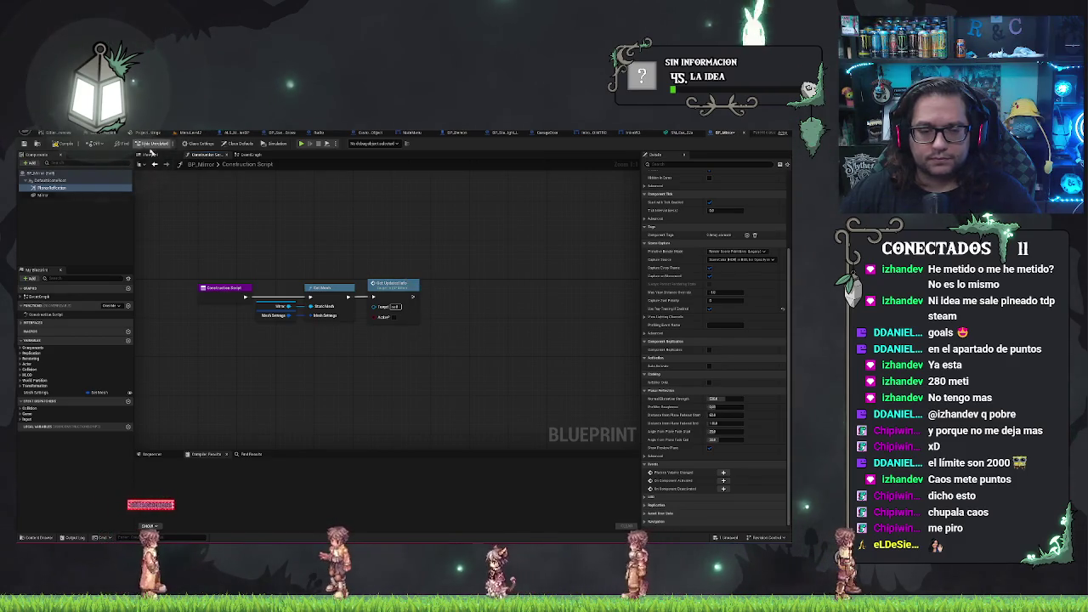
Compile BP_Mirror, locate the asset with Ctrl+B, and open it for editing.
{"action": "left_click", "coordinate": [63, 143]}
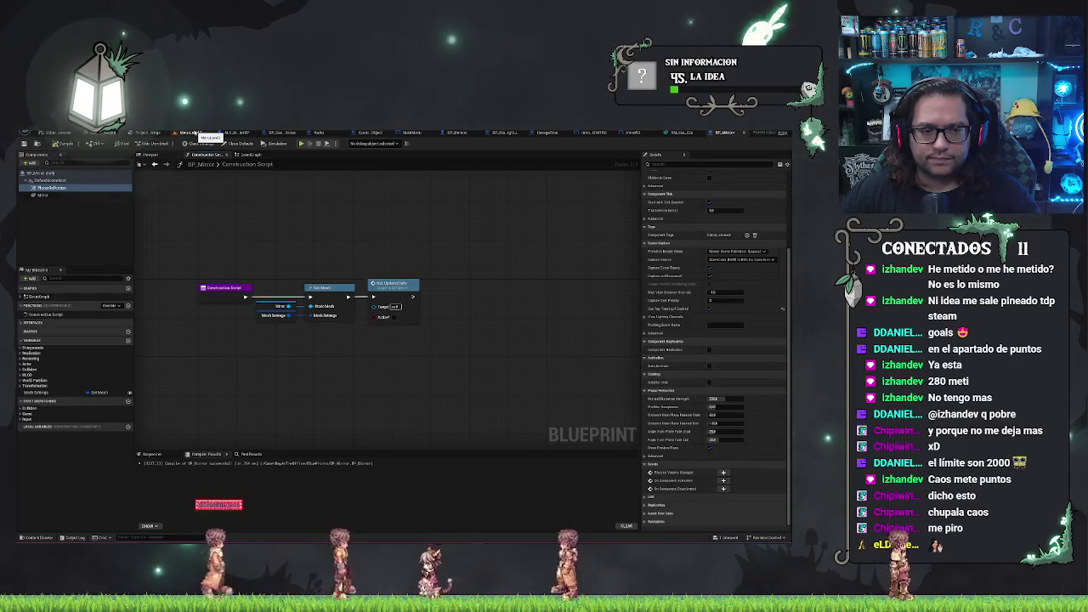
{"action": "left_click", "coordinate": [193, 133]}
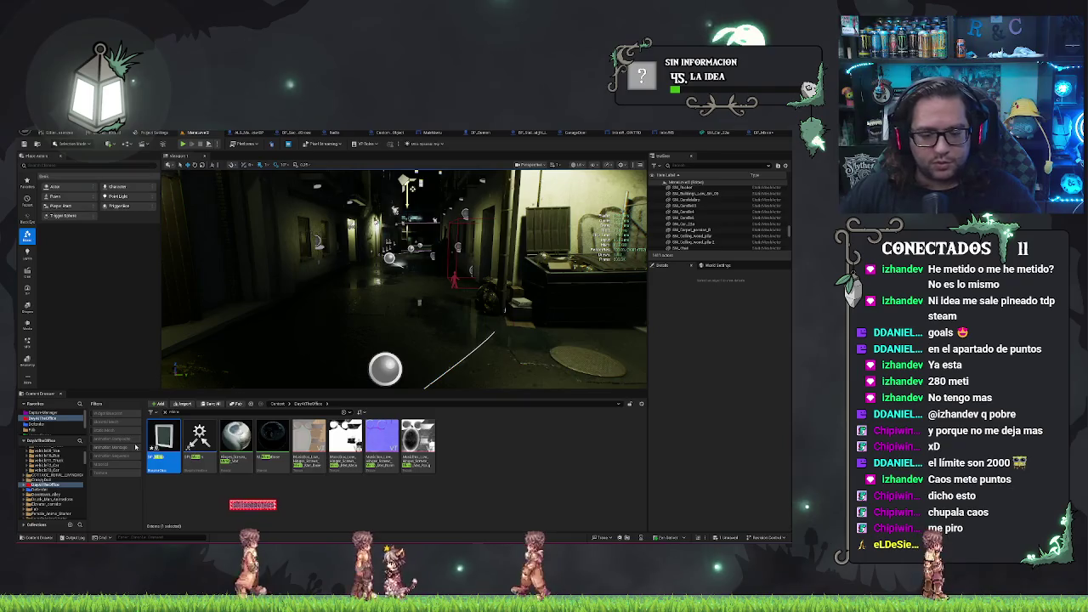
{"action": "key", "text": "ctrl+b"}
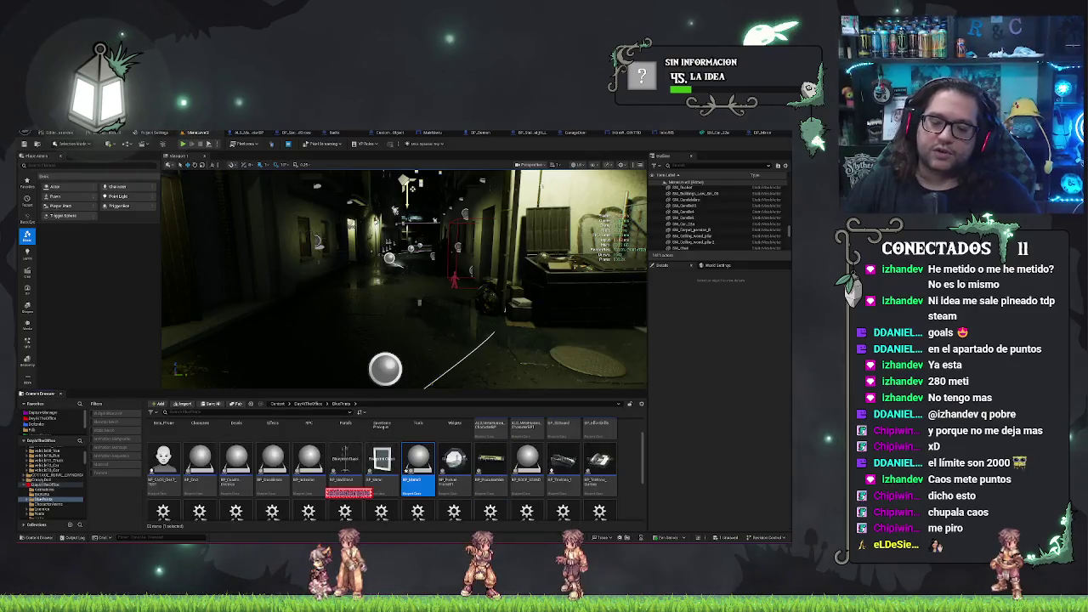
{"action": "key", "text": "Return"}
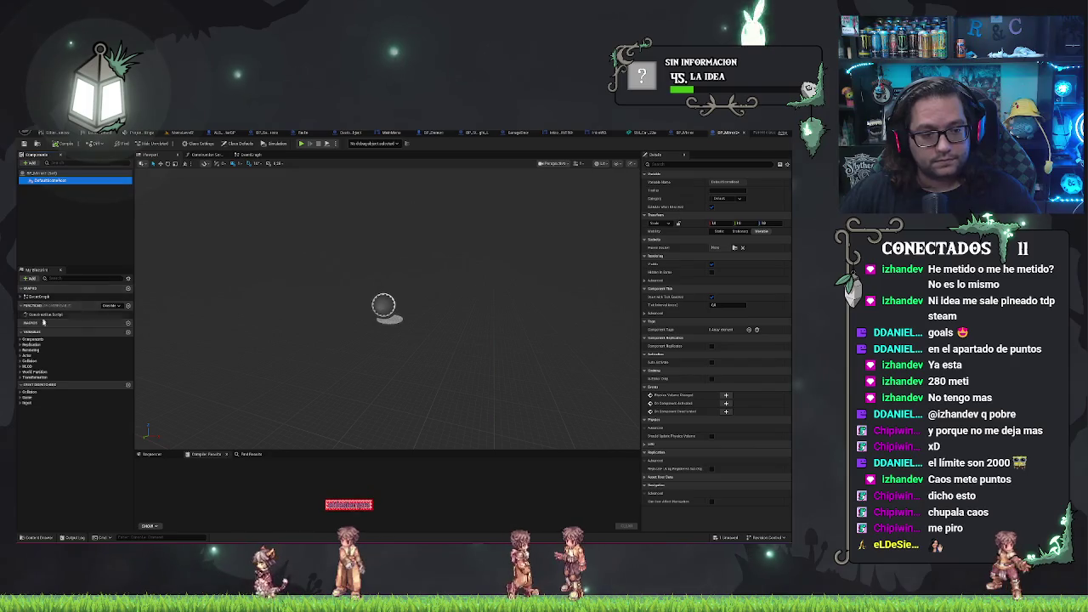
{"action": "left_click", "coordinate": [33, 161]}
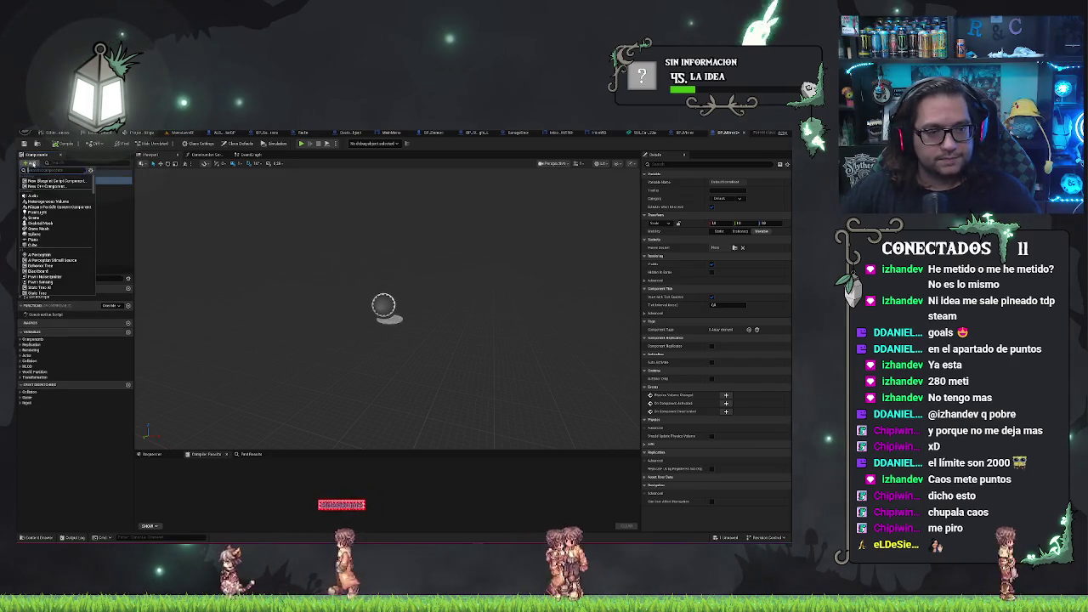
Add a StaticMesh component to BP_Mirror and assign the sky-and-cloud textured plane mesh, framed in view.
{"action": "type", "text": "mesh"}
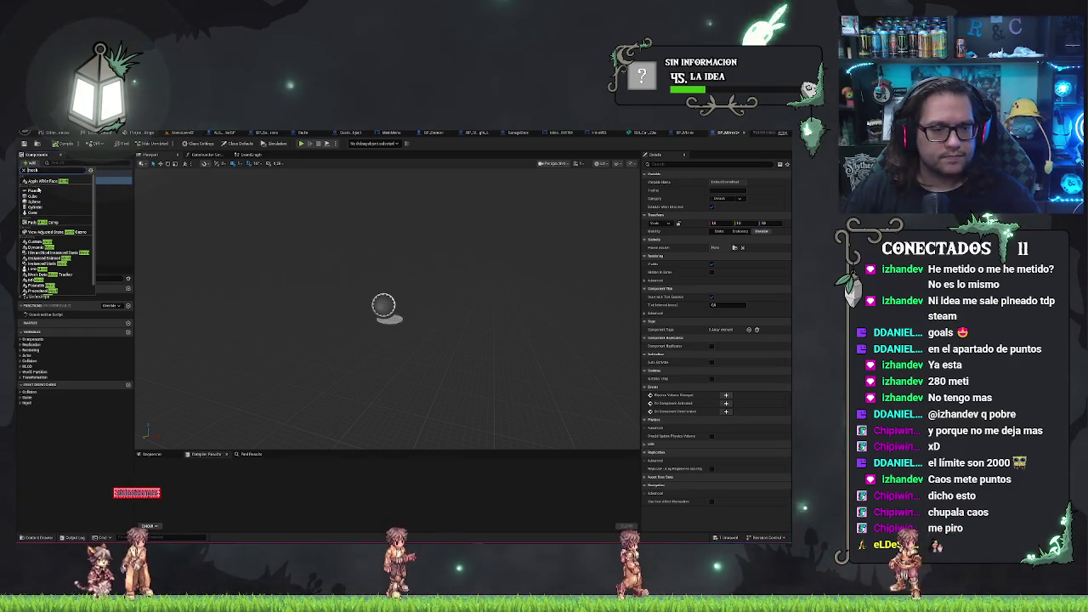
{"action": "left_click", "coordinate": [38, 190]}
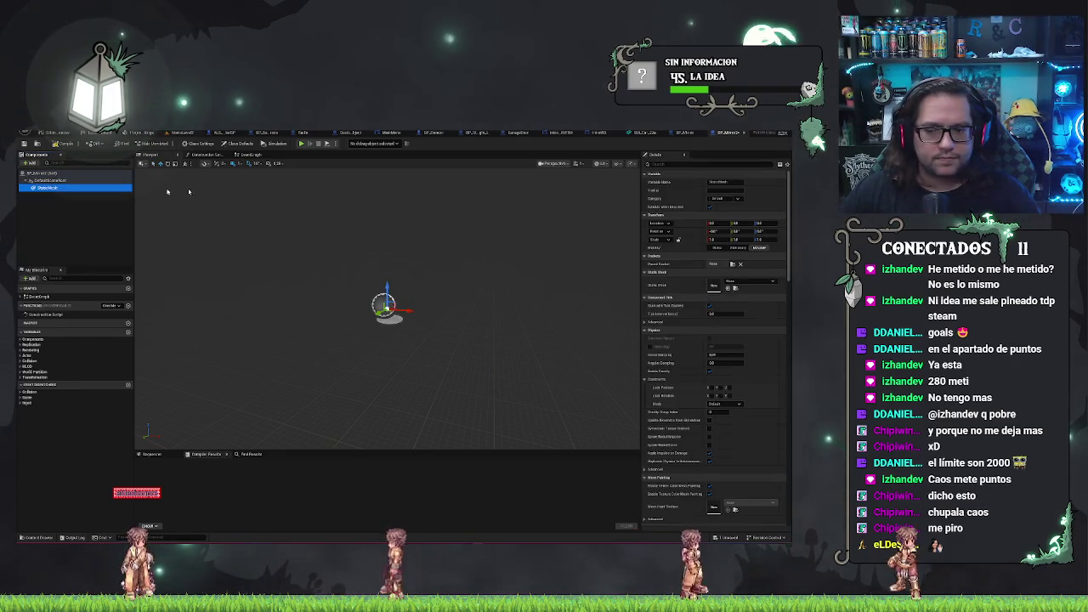
{"action": "left_click", "coordinate": [739, 281]}
{"action": "key", "text": "BackSpace"}
{"action": "key", "text": "BackSpace"}
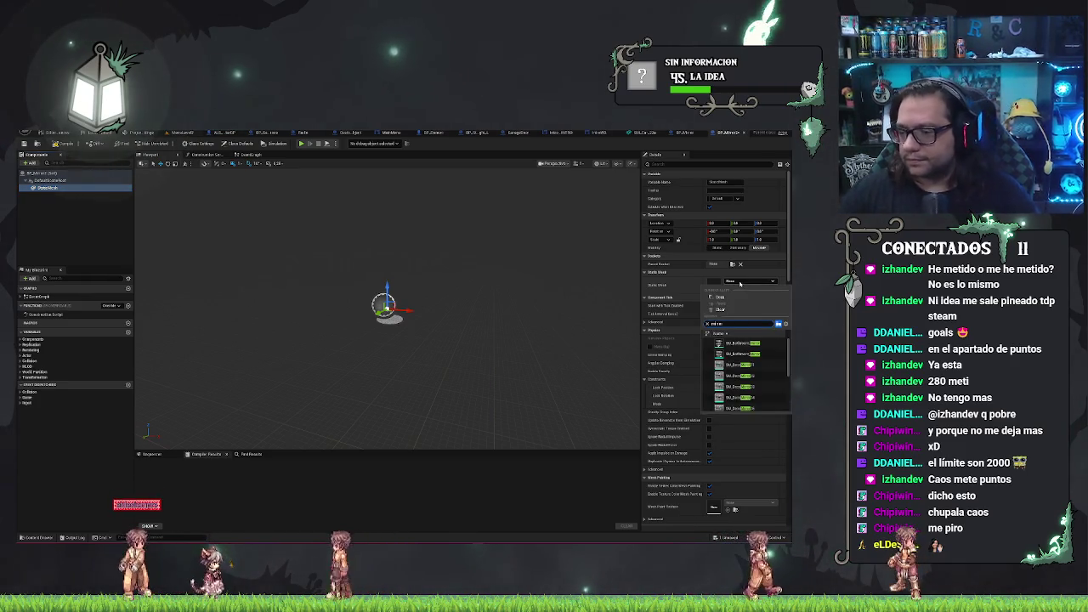
{"action": "left_click", "coordinate": [729, 361]}
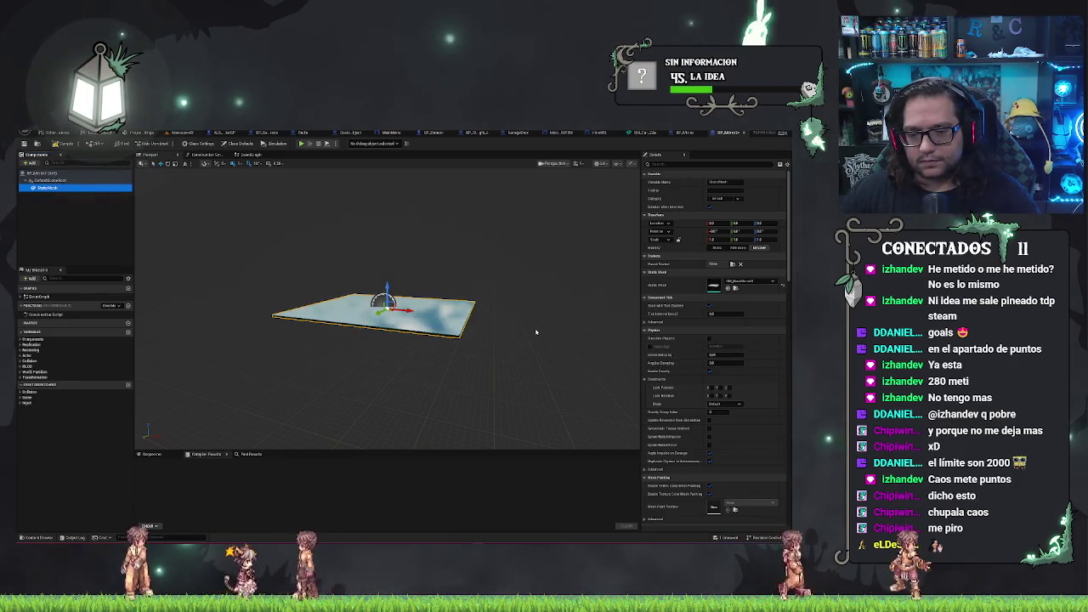
{"action": "left_click_drag", "start_coordinate": [536, 331], "coordinate": [544, 281]}
{"action": "key", "text": "f"}
{"action": "mouse_move", "coordinate": [387, 306]}
{"action": "left_mouse_down"}
{"action": "mouse_move", "coordinate": [399, 289]}
{"action": "mouse_move", "coordinate": [383, 315]}
{"action": "mouse_move", "coordinate": [399, 281]}
{"action": "mouse_move", "coordinate": [400, 293]}
{"action": "mouse_move", "coordinate": [415, 283]}
{"action": "left_mouse_up"}
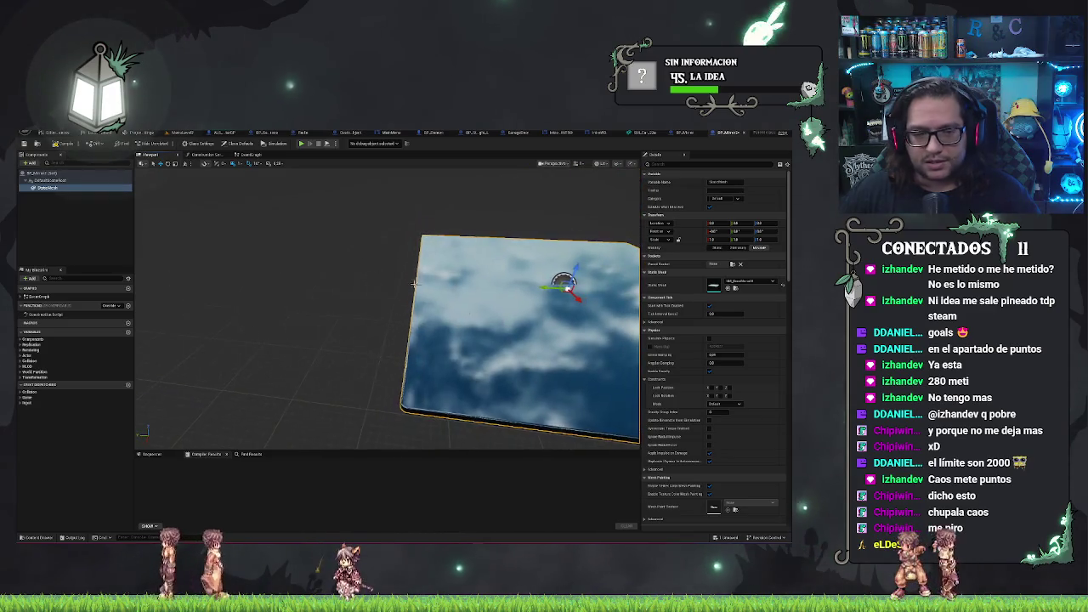
{"action": "left_click", "coordinate": [115, 208]}
{"action": "left_click", "coordinate": [31, 162]}
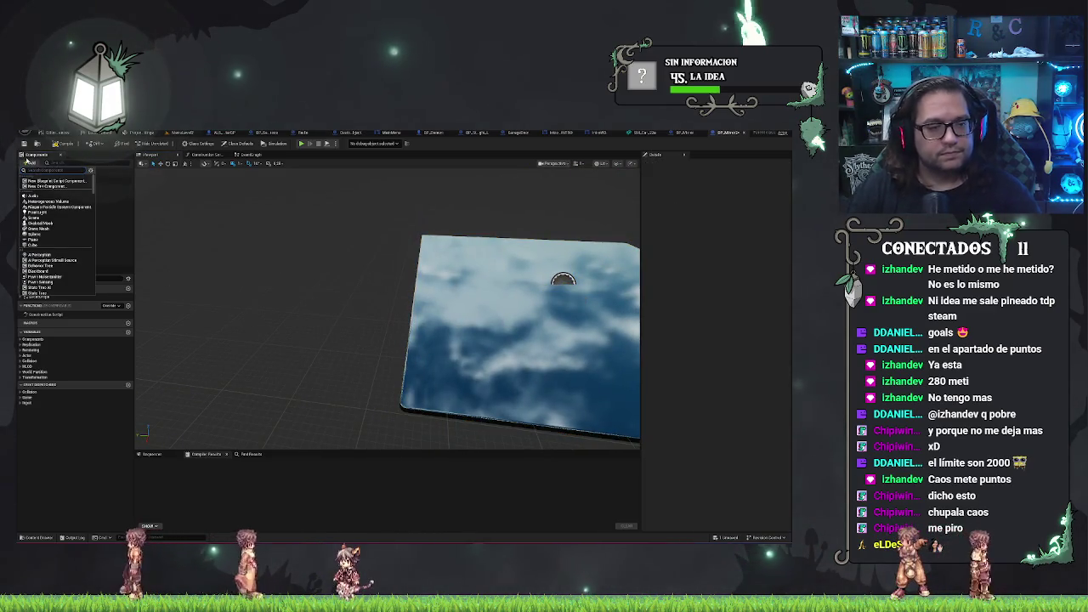
Add a PlanarReflection component, keeping its default name, and focus the view on it.
{"action": "left_click", "coordinate": [51, 186]}
{"action": "key", "text": "Return"}
{"action": "key", "text": "f"}
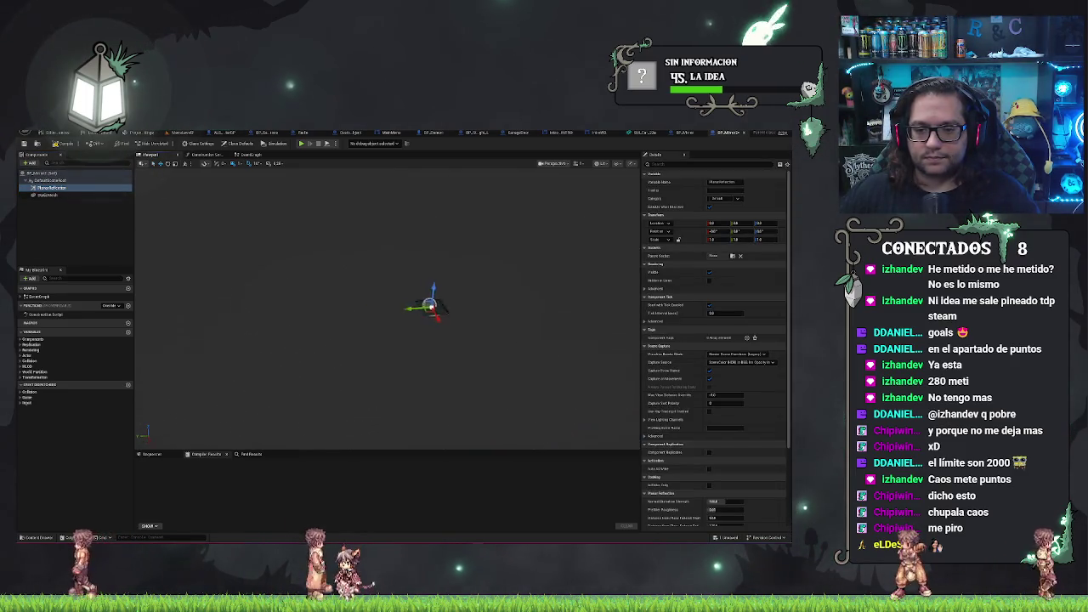
{"action": "scroll", "coordinate": [413, 319], "scroll_direction": "down", "scroll_amount": 5}
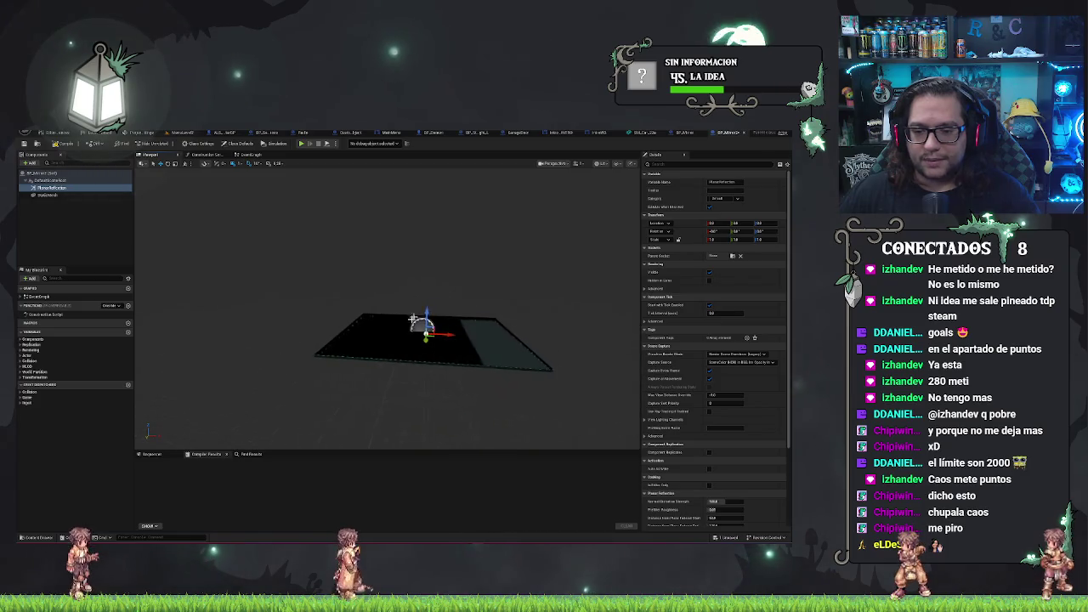
Raise the PlanarReflection component slightly above the plane and review its placement.
{"action": "left_click_drag", "start_coordinate": [444, 286], "coordinate": [462, 242]}
{"action": "mouse_move", "coordinate": [455, 287]}
{"action": "left_mouse_down"}
{"action": "mouse_move", "coordinate": [481, 296]}
{"action": "mouse_move", "coordinate": [479, 276]}
{"action": "left_mouse_up"}
{"action": "right_click", "coordinate": [52, 189]}
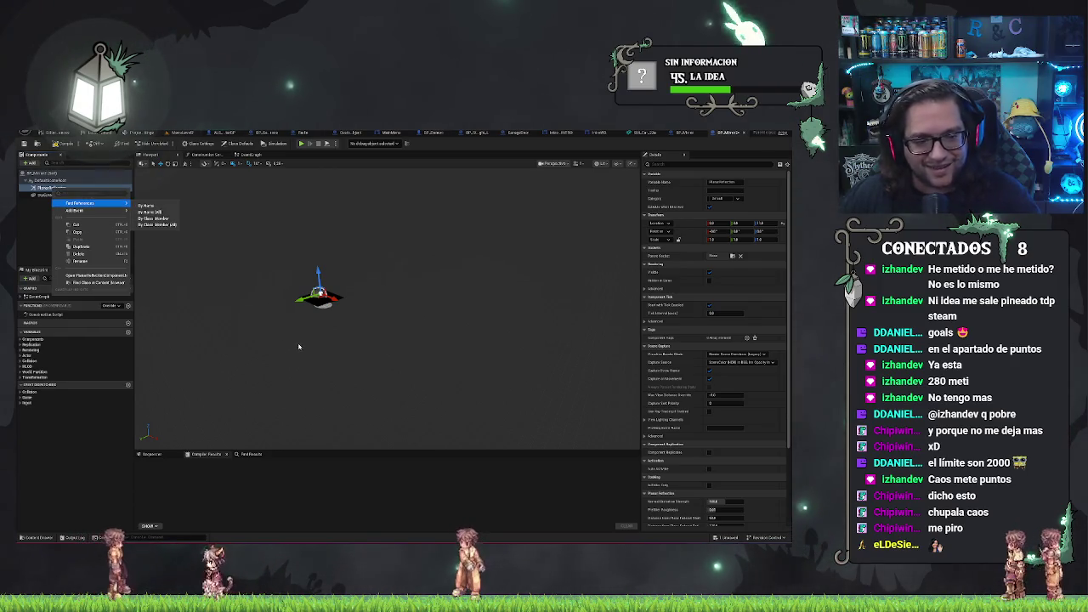
{"action": "key", "text": "Escape"}
{"action": "key", "text": "f"}
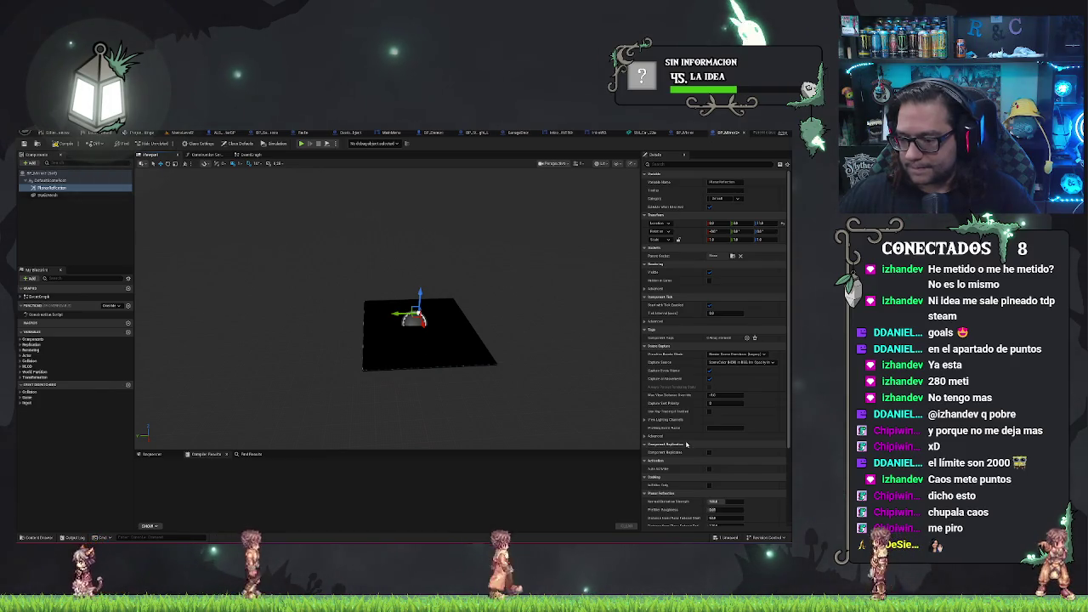
{"action": "scroll", "coordinate": [697, 453], "scroll_direction": "down", "scroll_amount": 3}
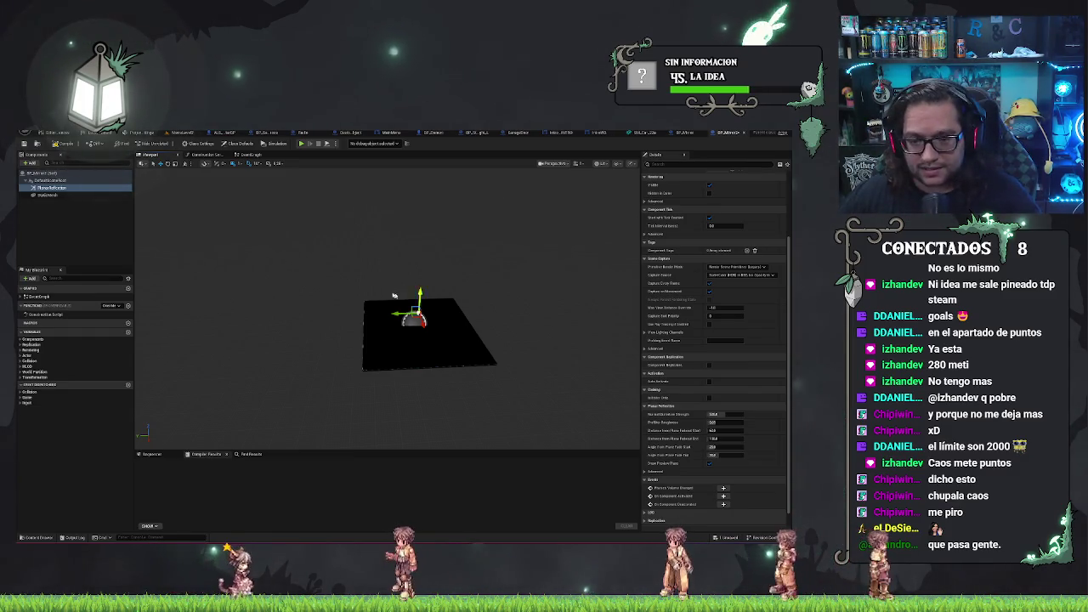
{"action": "left_click", "coordinate": [72, 219]}
Review the StaticMesh and PlanarReflection components' properties in turn.
{"action": "right_click", "coordinate": [39, 189]}
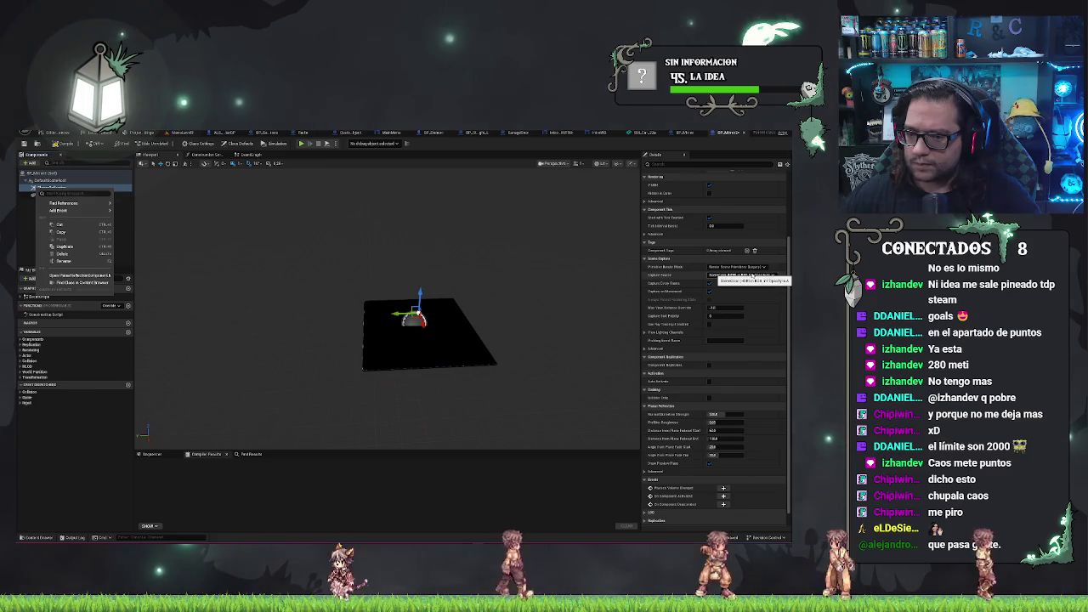
{"action": "left_click", "coordinate": [416, 255]}
{"action": "scroll", "coordinate": [417, 255], "scroll_direction": "down", "scroll_amount": 4}
{"action": "scroll", "coordinate": [709, 313], "scroll_direction": "up", "scroll_amount": 3}
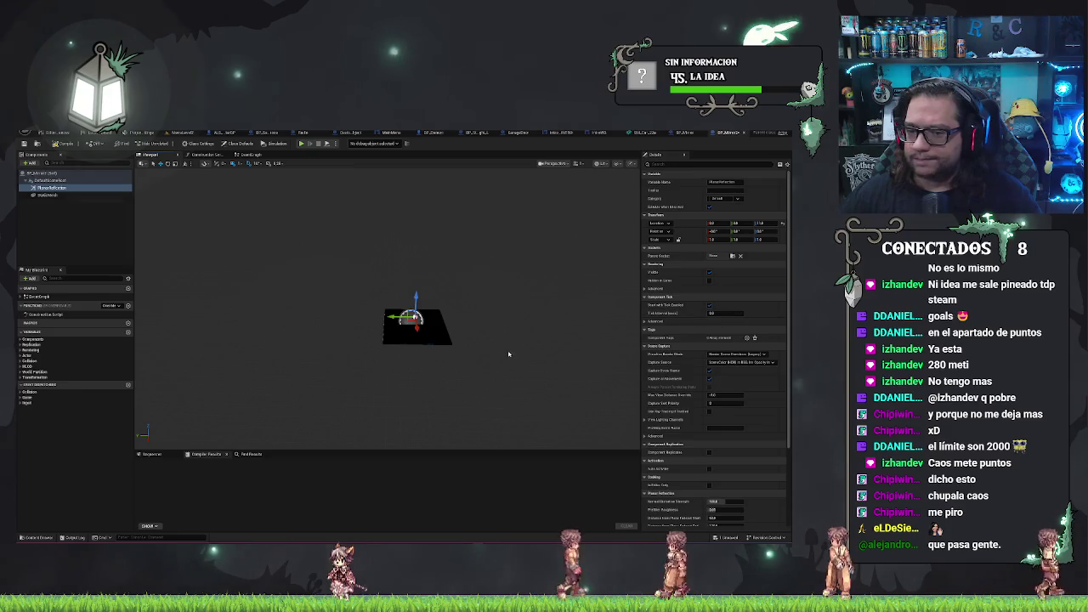
{"action": "left_click", "coordinate": [46, 195]}
{"action": "left_click", "coordinate": [49, 188]}
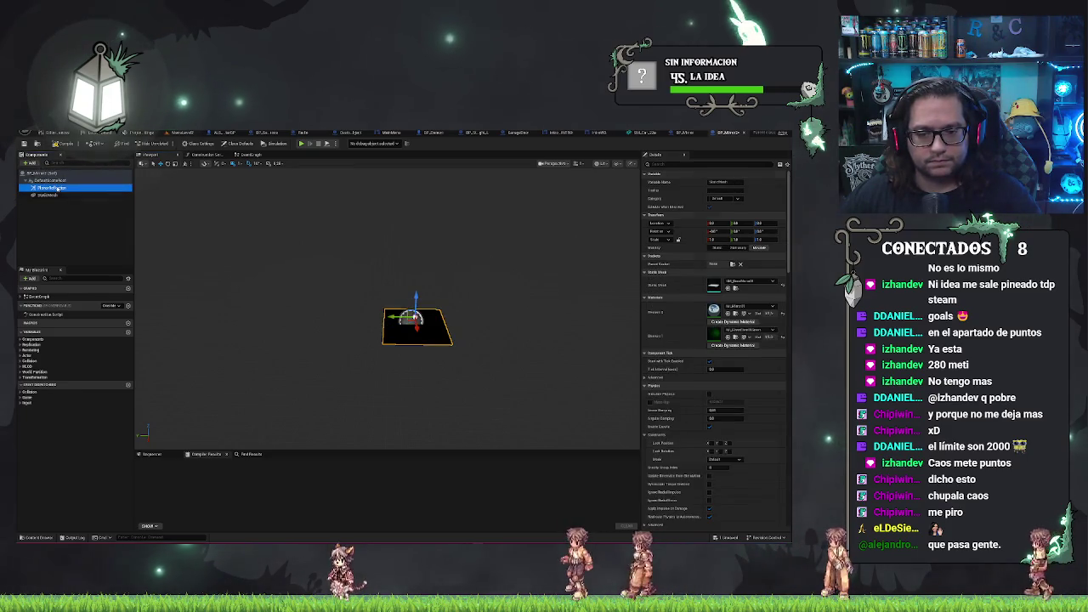
{"action": "left_click", "coordinate": [51, 195]}
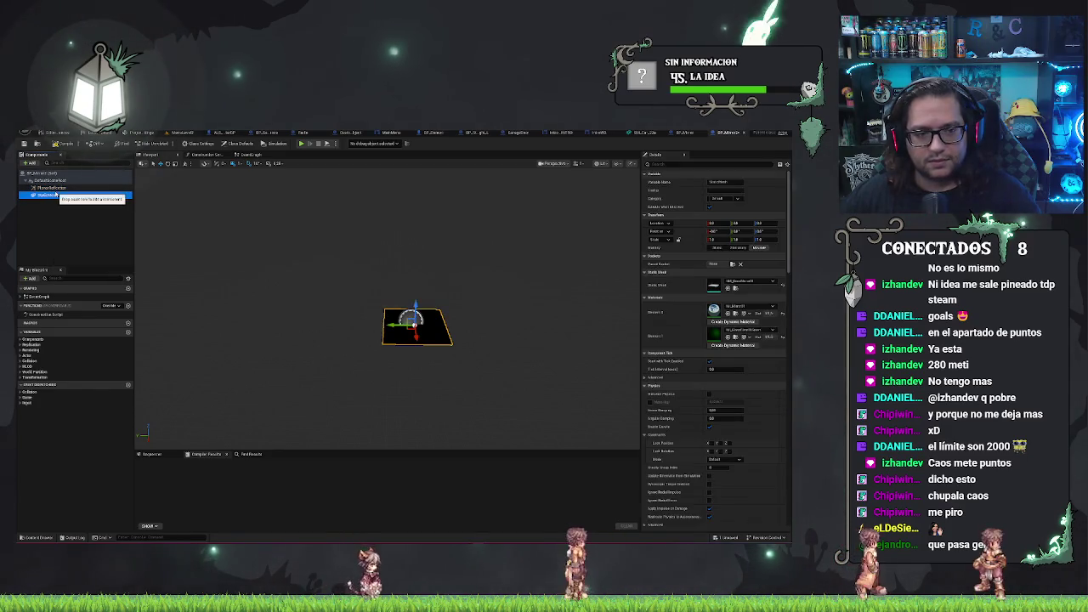
{"action": "left_click", "coordinate": [49, 188]}
Compile BP_Mirror and switch back to the MainLevel2 level.
{"action": "mouse_move", "coordinate": [408, 357]}
{"action": "left_mouse_down"}
{"action": "mouse_move", "coordinate": [323, 364]}
{"action": "mouse_move", "coordinate": [382, 332]}
{"action": "left_mouse_up"}
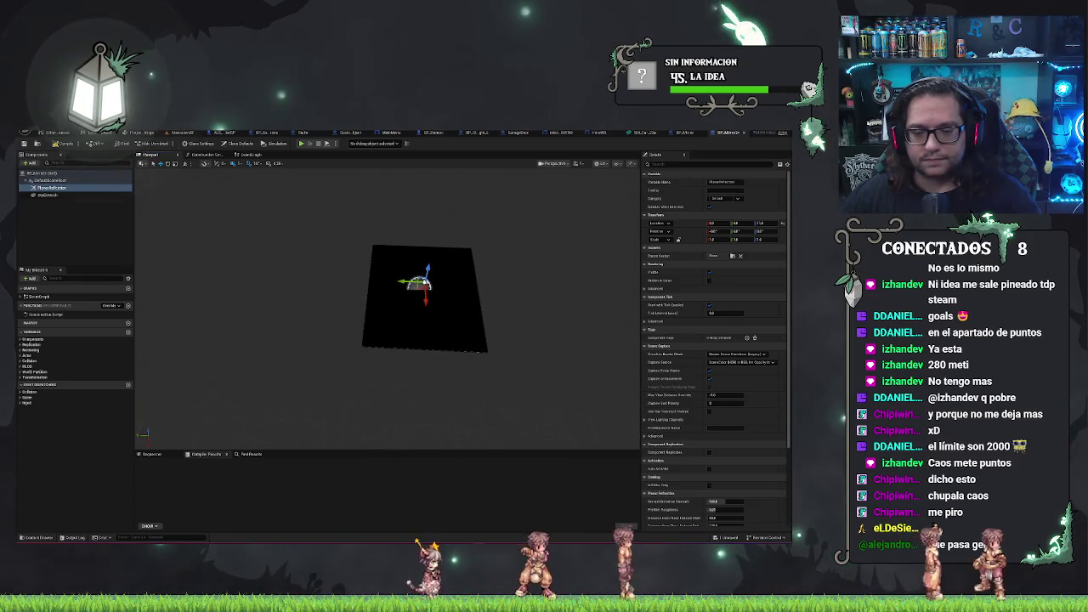
{"action": "left_click", "coordinate": [64, 145]}
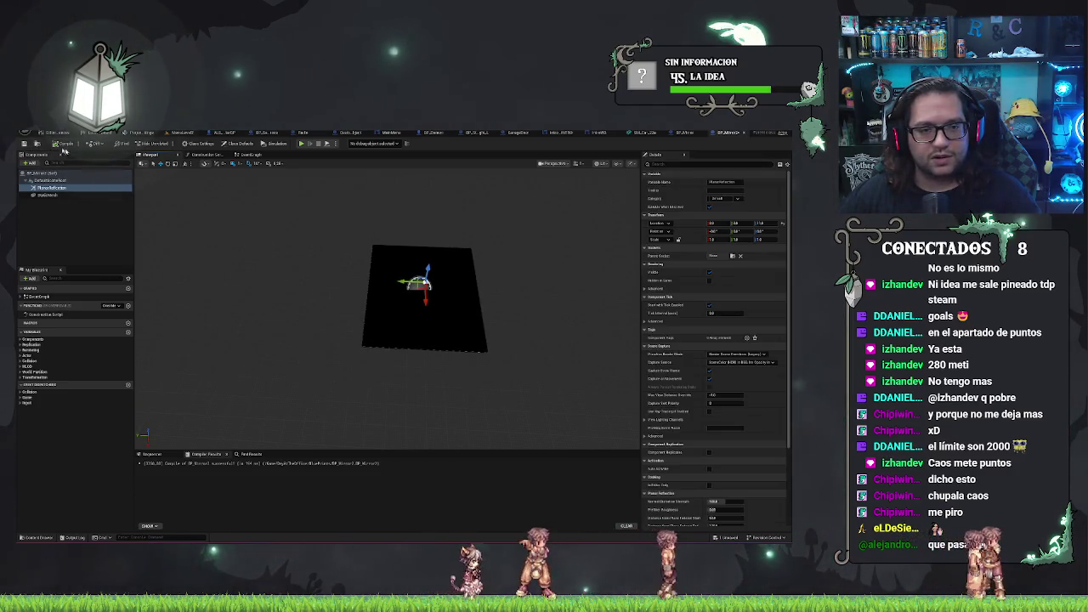
{"action": "left_click", "coordinate": [179, 133]}
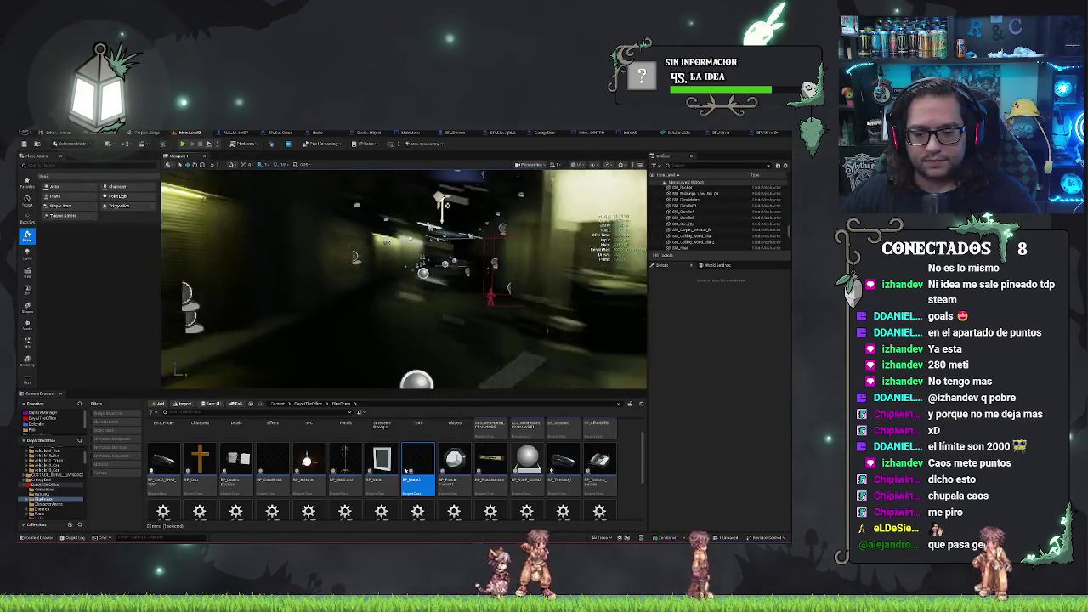
Select the BP_Mirror2 actor down the alley and its PlanarReflection component.
{"action": "left_click_drag", "start_coordinate": [366, 351], "coordinate": [367, 351]}
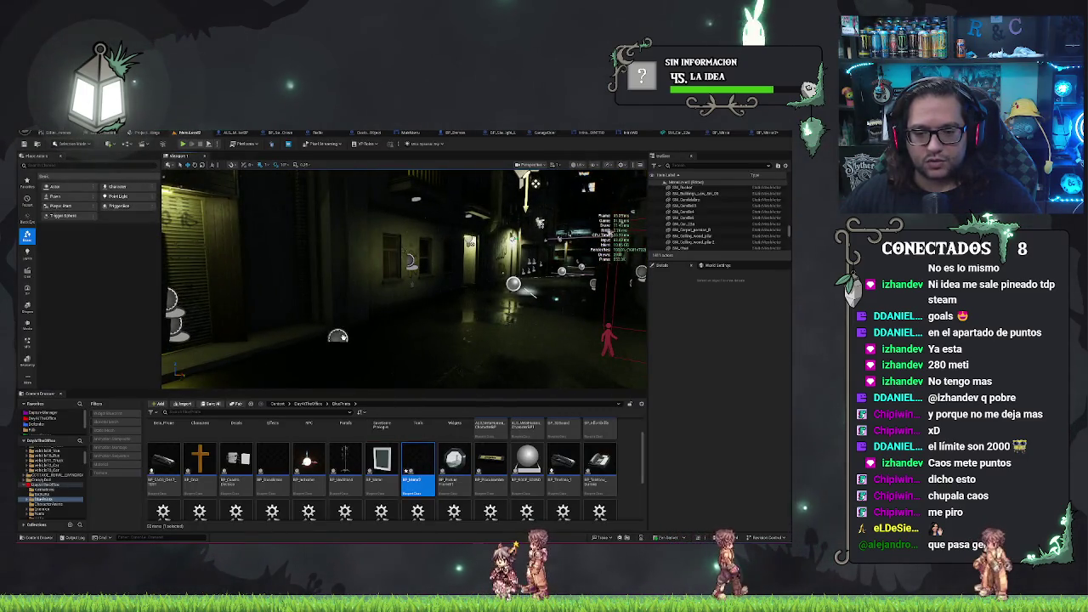
{"action": "left_click", "coordinate": [342, 344]}
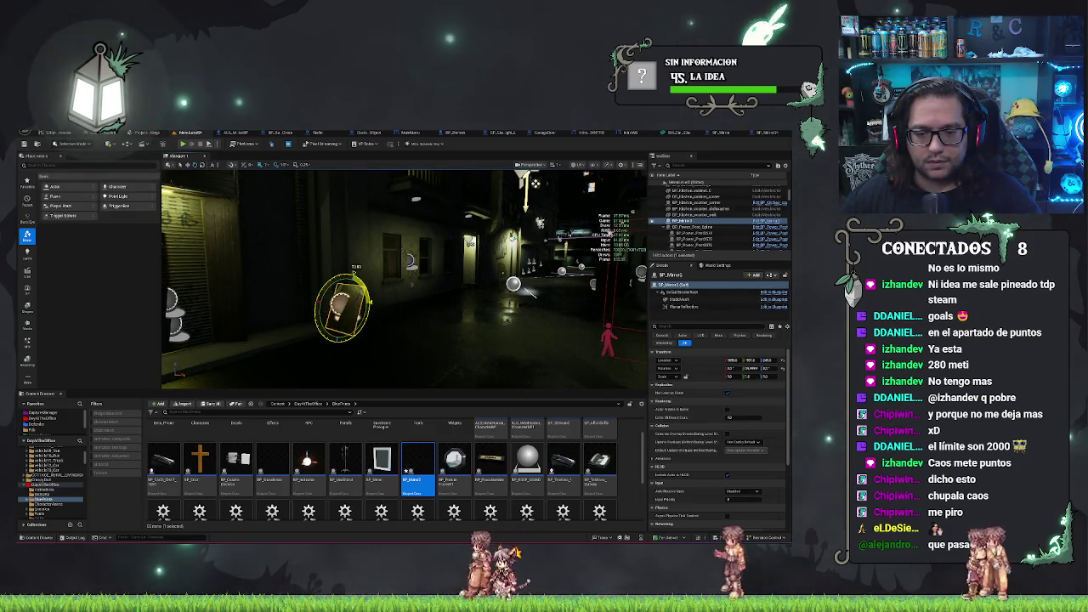
{"action": "left_click_drag", "start_coordinate": [366, 351], "coordinate": [366, 351]}
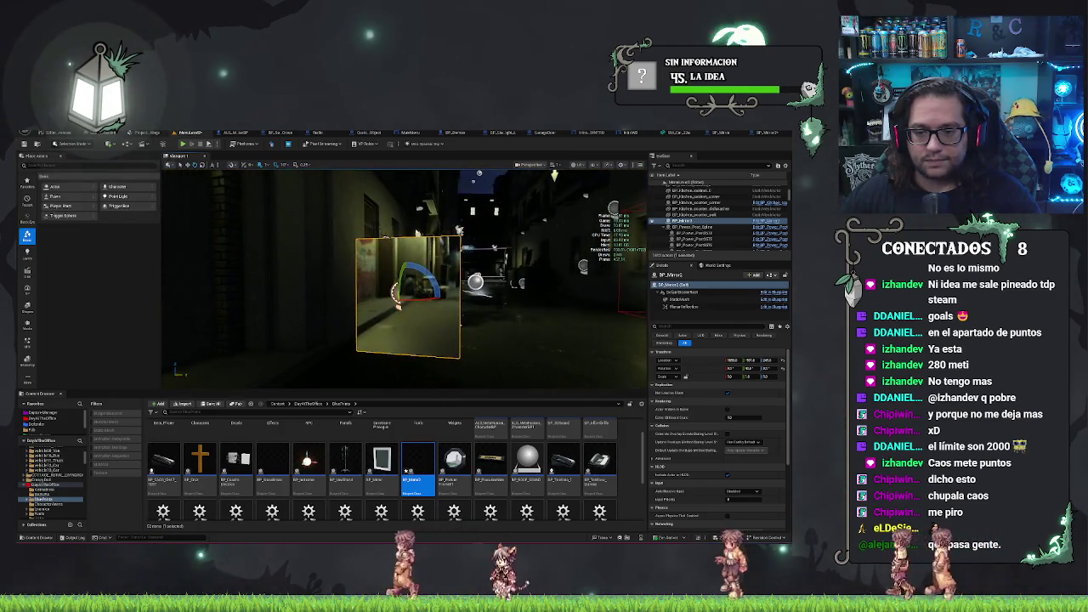
{"action": "left_click", "coordinate": [688, 306]}
{"action": "left_click_drag", "start_coordinate": [400, 280], "coordinate": [357, 280]}
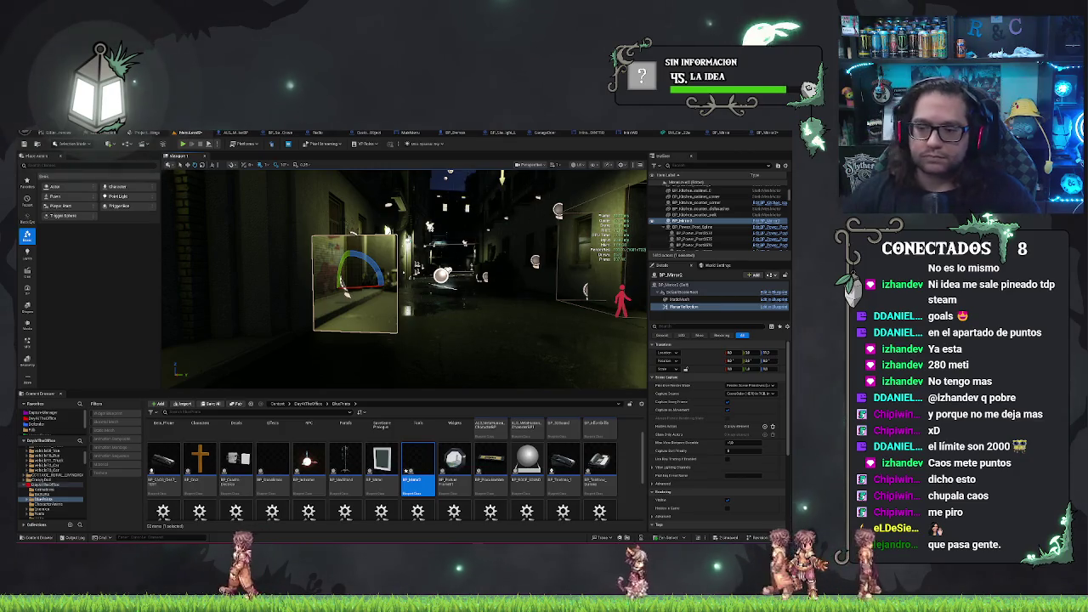
Select the BP_Mirror2 (Self) actor and increase its Scale Y to widen the mirror plane.
{"action": "left_click", "coordinate": [680, 299]}
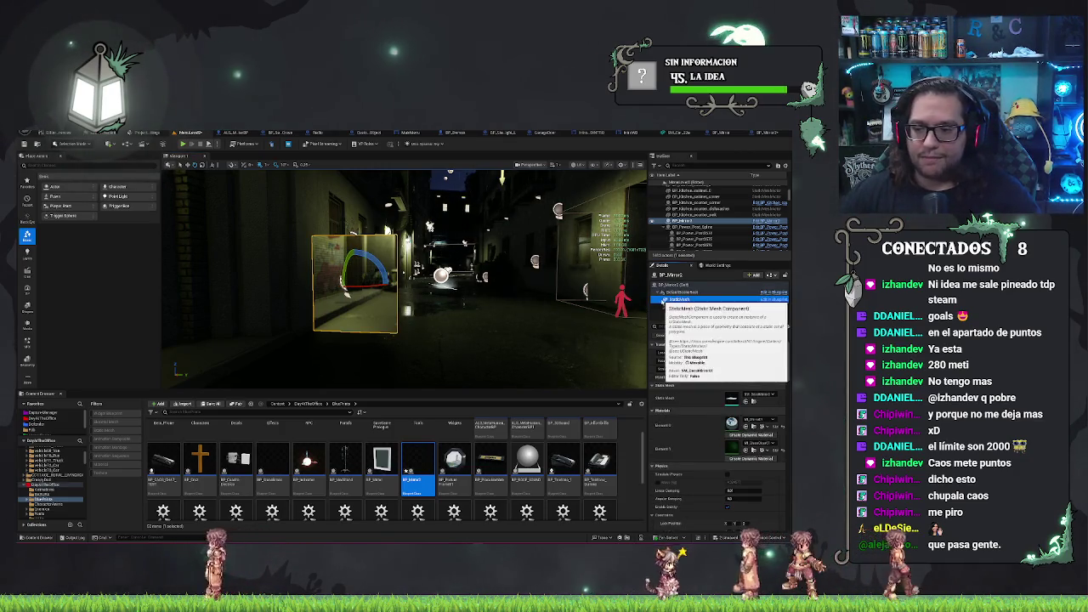
{"action": "left_click", "coordinate": [692, 303], "text": "shift"}
{"action": "left_click", "coordinate": [680, 283]}
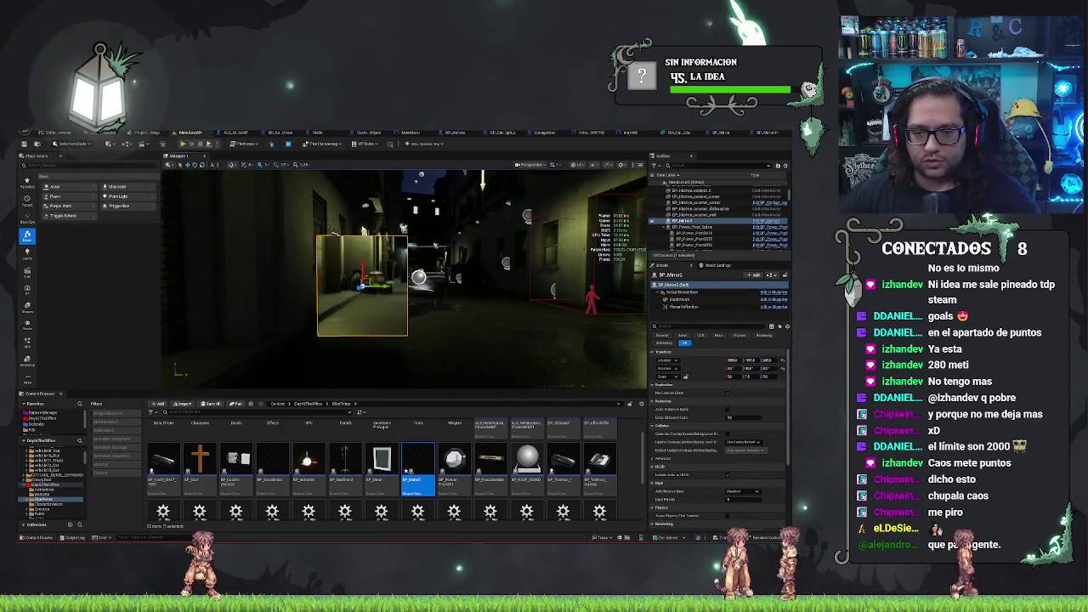
{"action": "left_click_drag", "start_coordinate": [748, 376], "coordinate": [782, 375]}
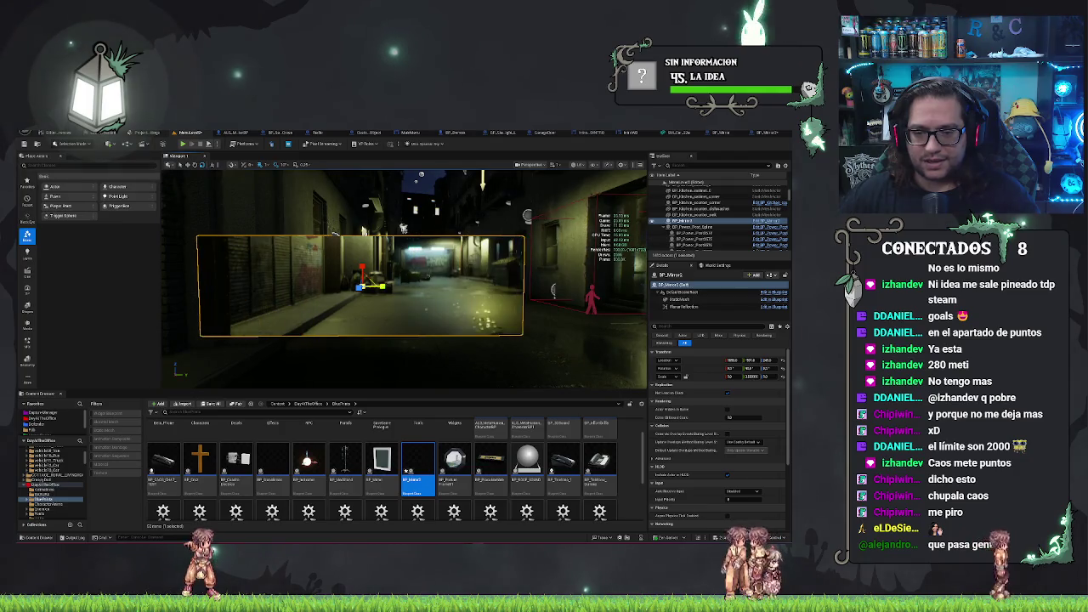
{"action": "mouse_move", "coordinate": [403, 228]}
{"action": "left_mouse_down"}
{"action": "mouse_move", "coordinate": [592, 175]}
{"action": "mouse_move", "coordinate": [459, 213]}
{"action": "mouse_move", "coordinate": [450, 238]}
{"action": "mouse_move", "coordinate": [459, 212]}
{"action": "mouse_move", "coordinate": [425, 212]}
{"action": "mouse_move", "coordinate": [501, 175]}
{"action": "mouse_move", "coordinate": [475, 187]}
{"action": "mouse_move", "coordinate": [510, 195]}
{"action": "mouse_move", "coordinate": [459, 212]}
{"action": "left_mouse_up"}
{"action": "scroll", "coordinate": [464, 278], "scroll_direction": "down", "scroll_amount": 3}
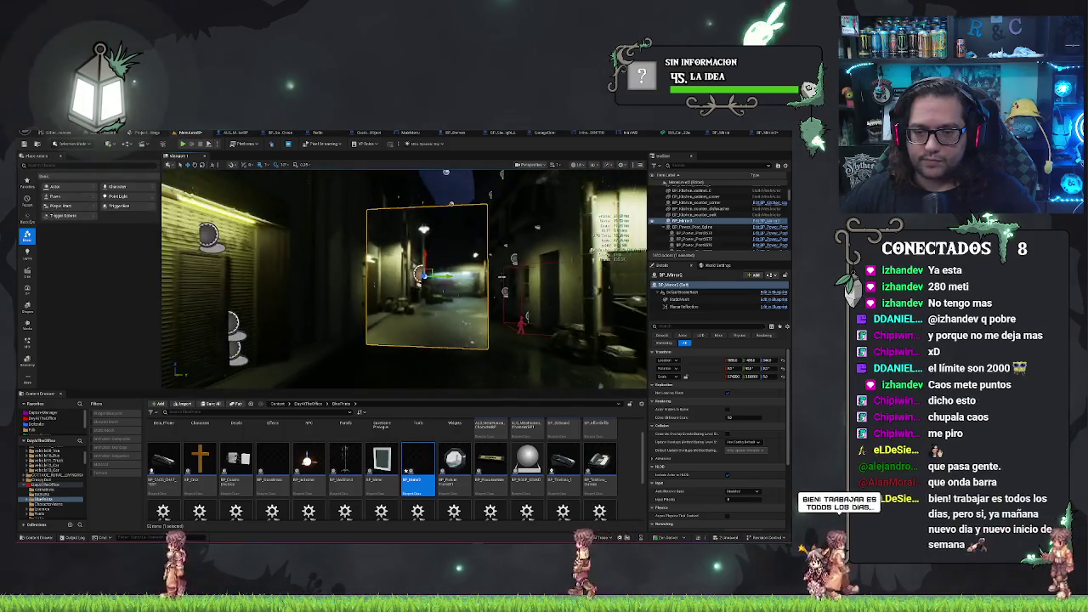
Move the widened mirror plane to the right across the alley.
{"action": "mouse_move", "coordinate": [464, 279]}
{"action": "left_mouse_down"}
{"action": "mouse_move", "coordinate": [518, 280]}
{"action": "mouse_move", "coordinate": [433, 277]}
{"action": "mouse_move", "coordinate": [557, 280]}
{"action": "mouse_move", "coordinate": [349, 285]}
{"action": "left_mouse_up"}
{"action": "scroll", "coordinate": [472, 277], "scroll_direction": "up", "scroll_amount": 3}
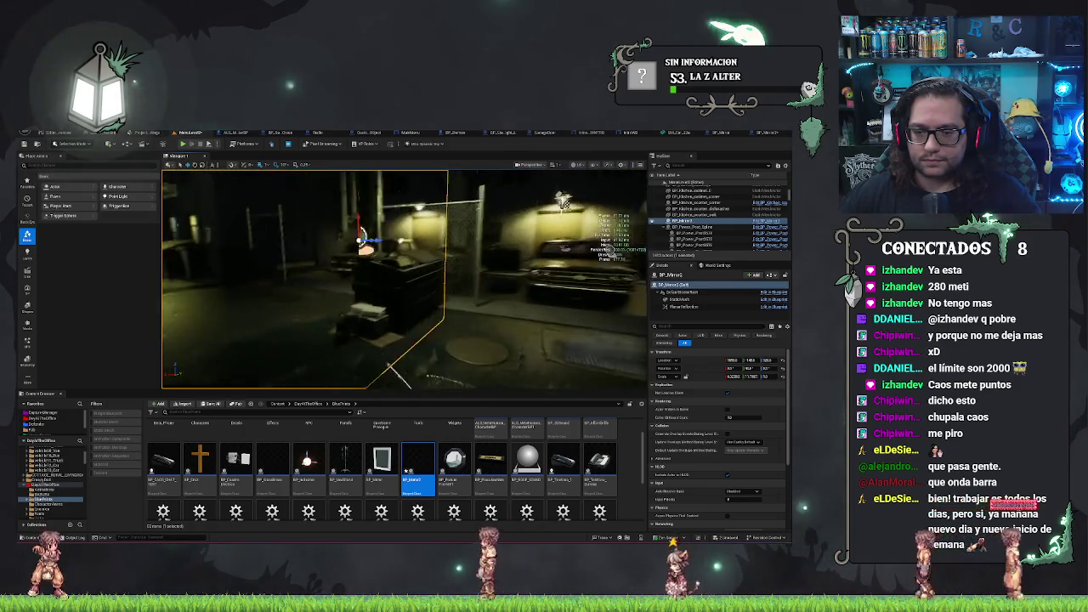
{"action": "mouse_move", "coordinate": [359, 238]}
{"action": "left_mouse_down"}
{"action": "mouse_move", "coordinate": [494, 237]}
{"action": "mouse_move", "coordinate": [419, 240]}
{"action": "mouse_move", "coordinate": [459, 286]}
{"action": "mouse_move", "coordinate": [408, 280]}
{"action": "mouse_move", "coordinate": [425, 323]}
{"action": "left_mouse_up"}
{"action": "right_click", "coordinate": [433, 336]}
Close the floor context menu and dismiss the 'GPU crashed or D3D Device Removed' error.
{"action": "left_click", "coordinate": [391, 344]}
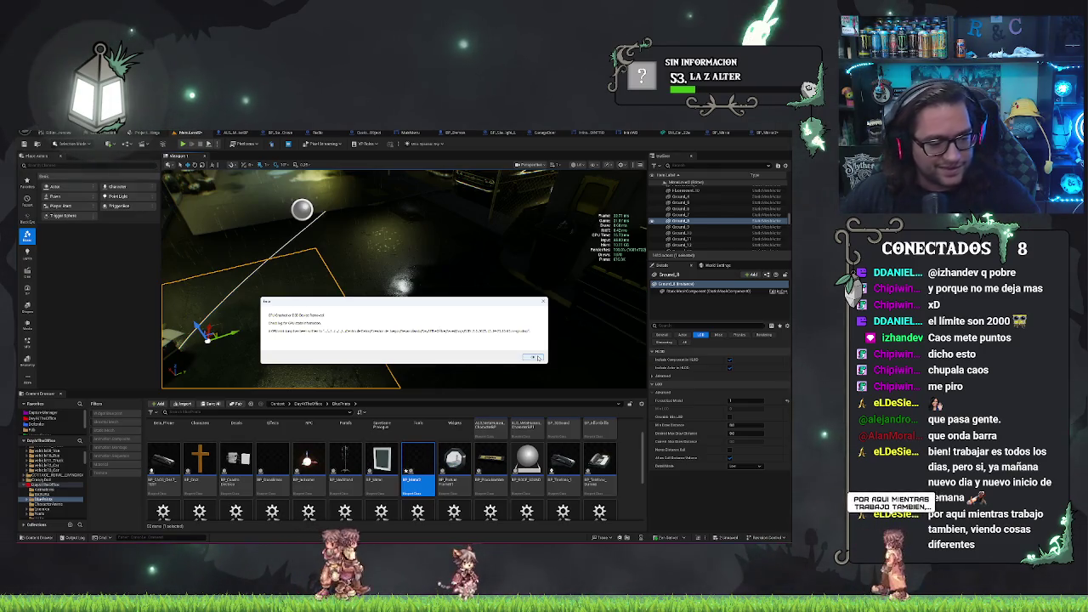
{"action": "left_click", "coordinate": [537, 358]}
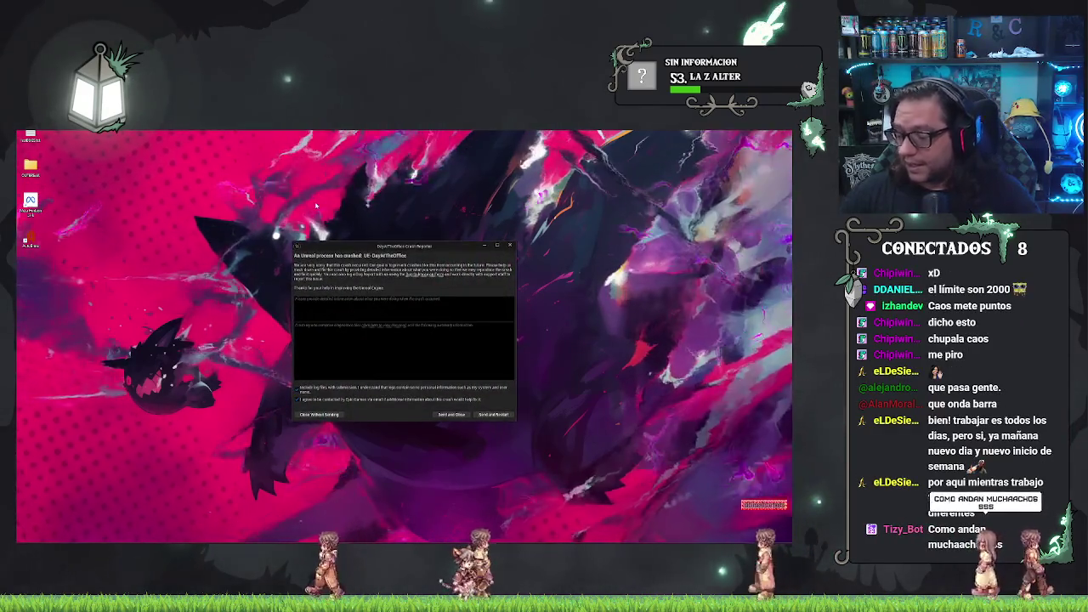
Choose 'Send and Restart' in the Crash Reporter to relaunch the editor.
{"action": "left_click", "coordinate": [505, 412]}
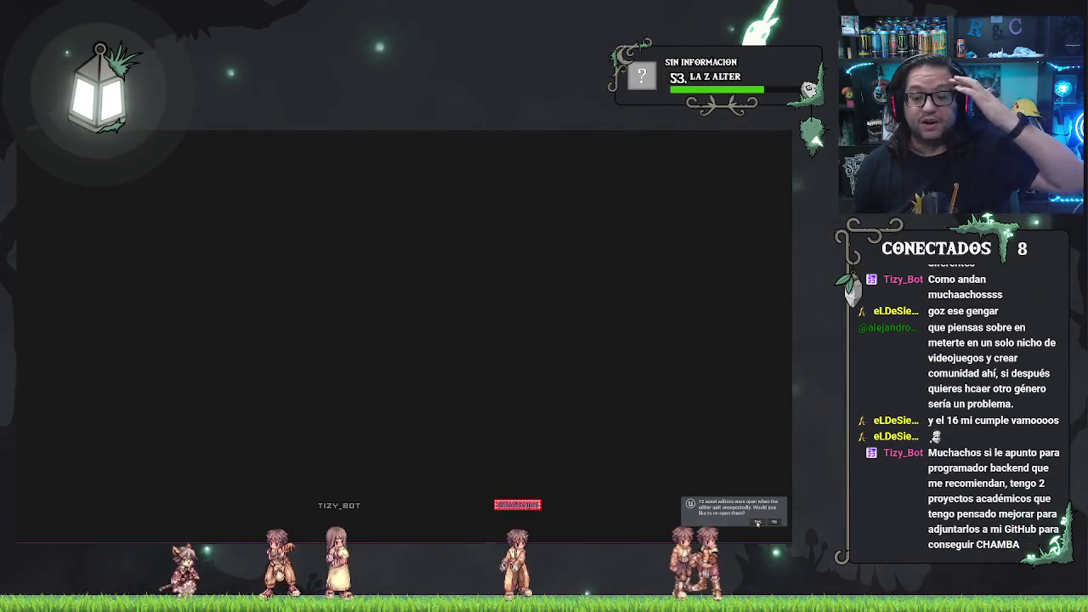
Accept reopening the 12 previous asset editors, then close an extra editor tab.
{"action": "left_click", "coordinate": [757, 522]}
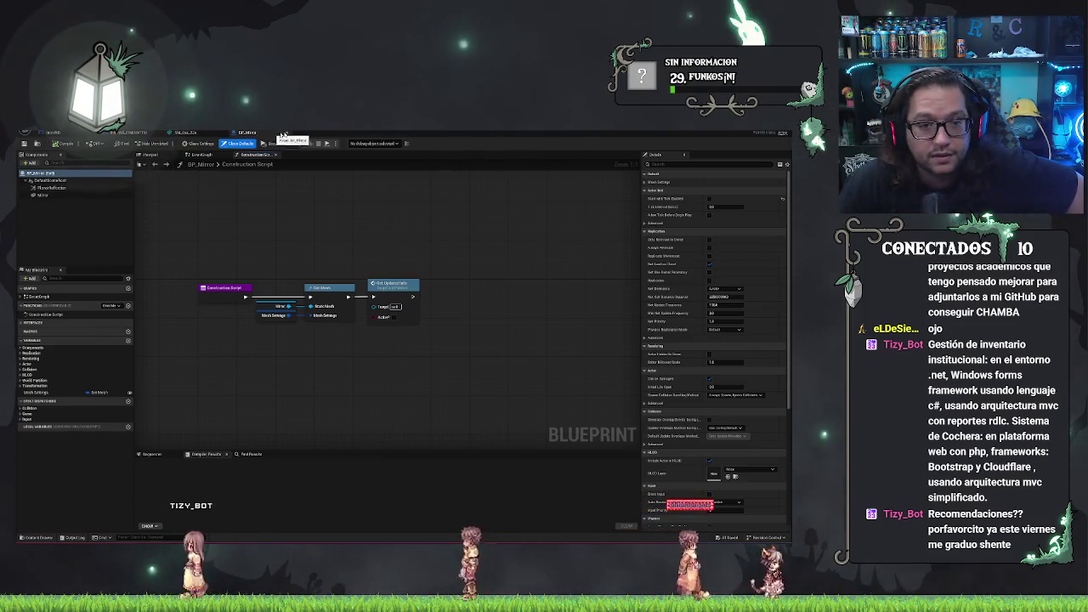
{"action": "left_click", "coordinate": [196, 133]}
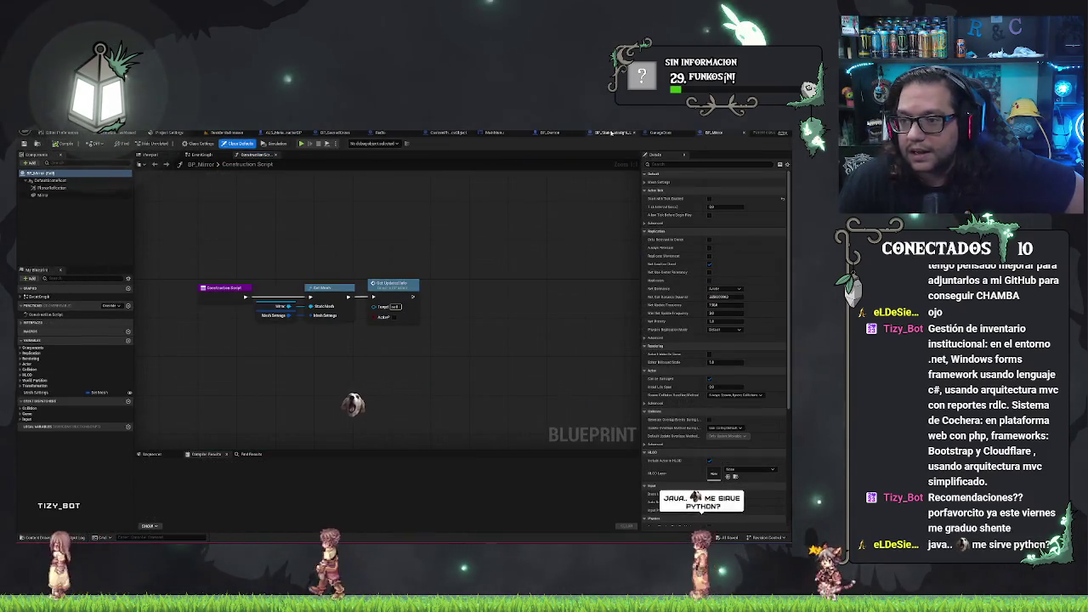
Close BP_Stairs_straight_L and another extra blueprint tab, returning to BP_Mirror's Construction Script.
{"action": "left_click", "coordinate": [610, 132]}
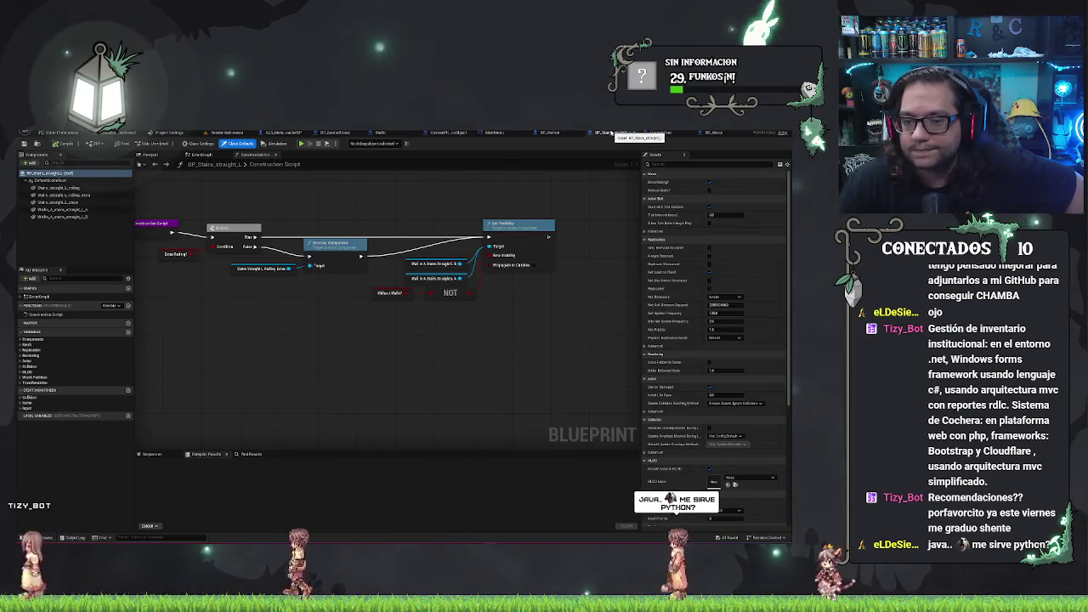
{"action": "middle_click", "coordinate": [617, 133]}
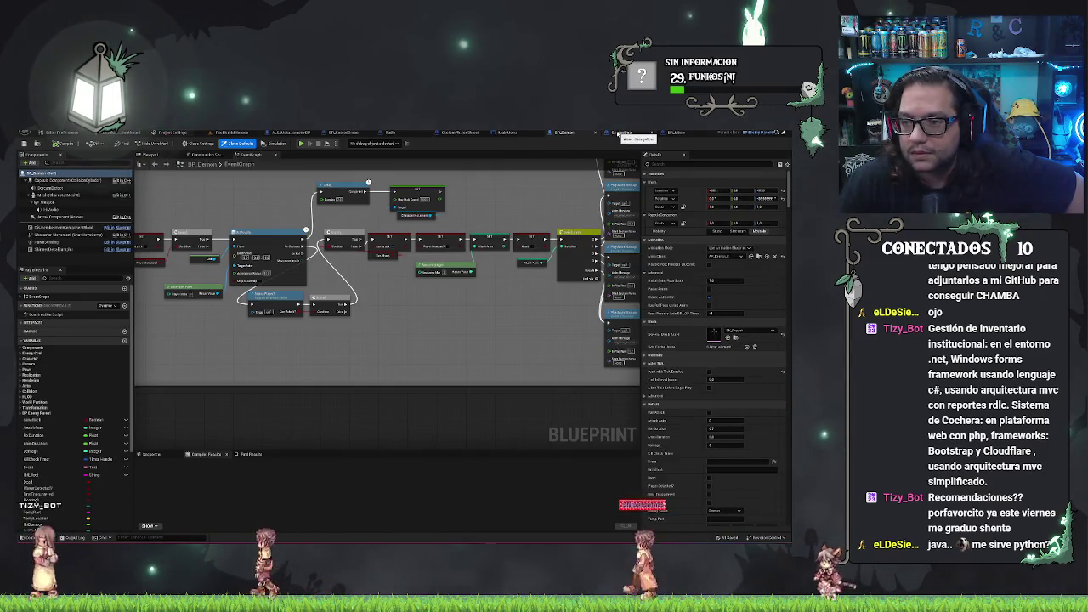
{"action": "left_click", "coordinate": [620, 133]}
{"action": "middle_click", "coordinate": [620, 133]}
{"action": "left_click", "coordinate": [672, 132]}
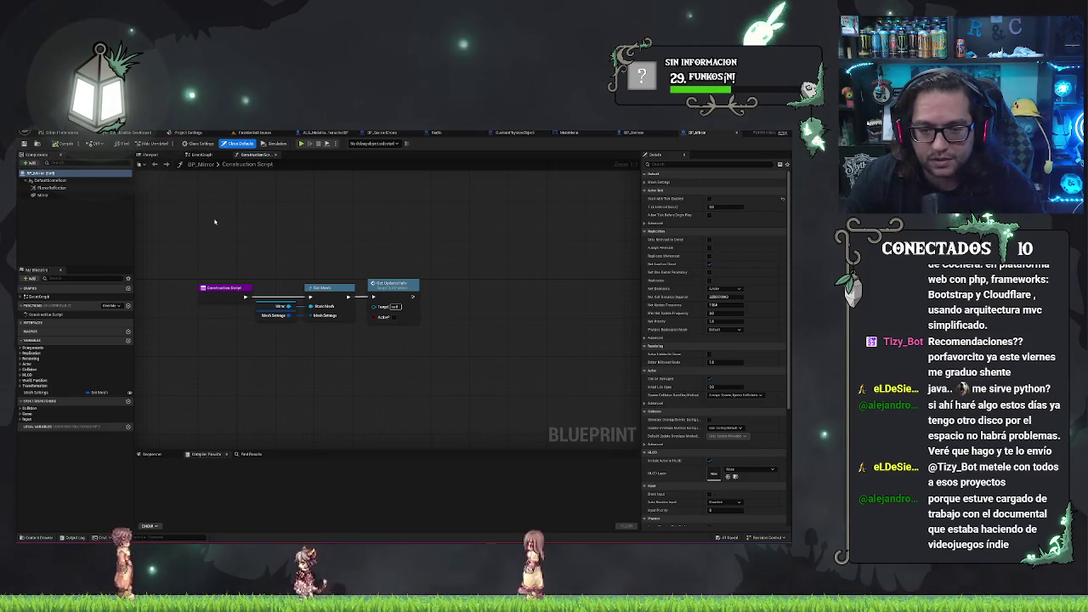
Switch BP_Mirror from its Construction Script graph to the 3D viewport of the framed mirror.
{"action": "left_click_drag", "start_coordinate": [214, 221], "coordinate": [249, 232]}
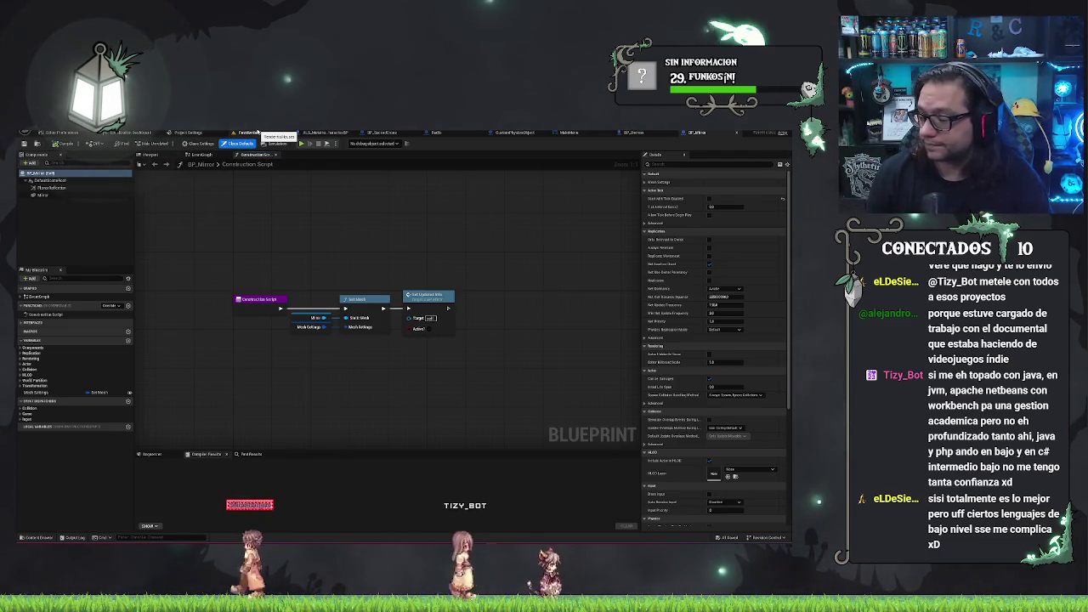
{"action": "left_click", "coordinate": [149, 154]}
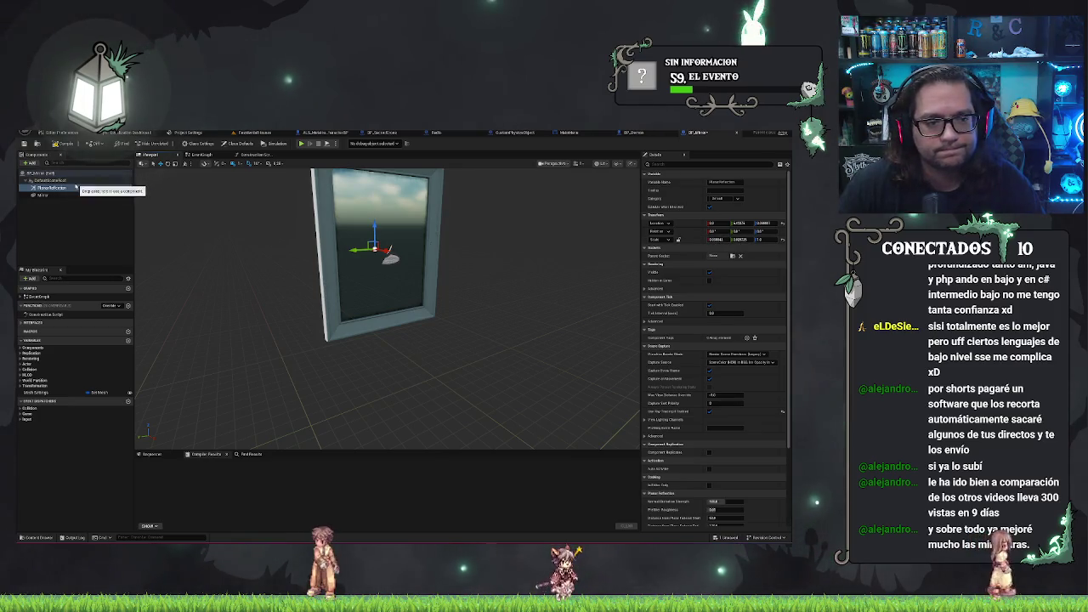
Orbit to view the mirror from the side, then return to the Construction Script graph.
{"action": "mouse_move", "coordinate": [489, 225]}
{"action": "left_mouse_down"}
{"action": "mouse_move", "coordinate": [459, 226]}
{"action": "mouse_move", "coordinate": [519, 228]}
{"action": "mouse_move", "coordinate": [298, 189]}
{"action": "left_mouse_up"}
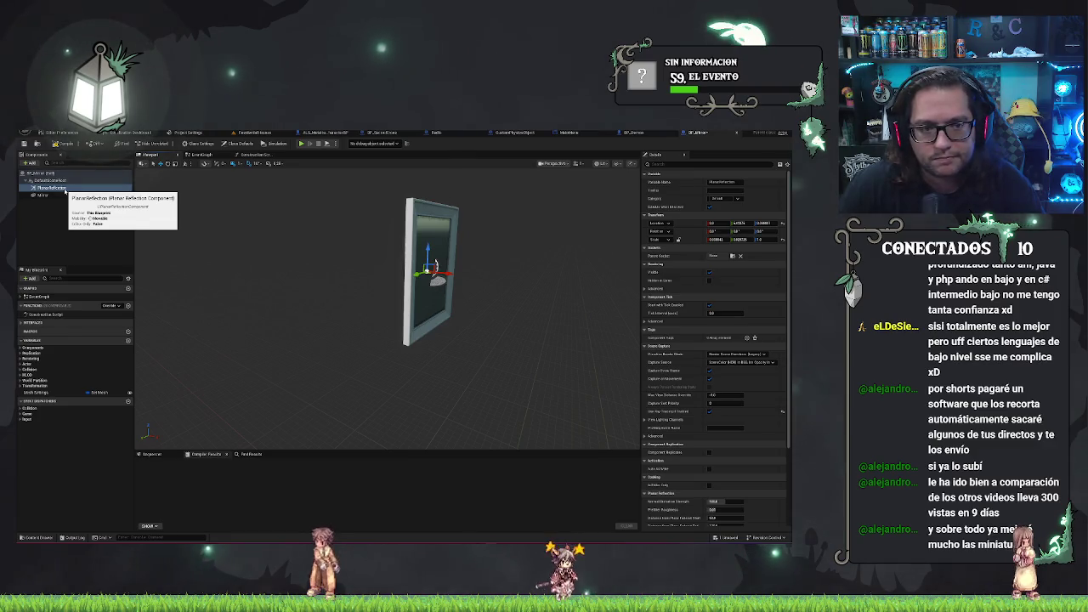
{"action": "left_click", "coordinate": [243, 156]}
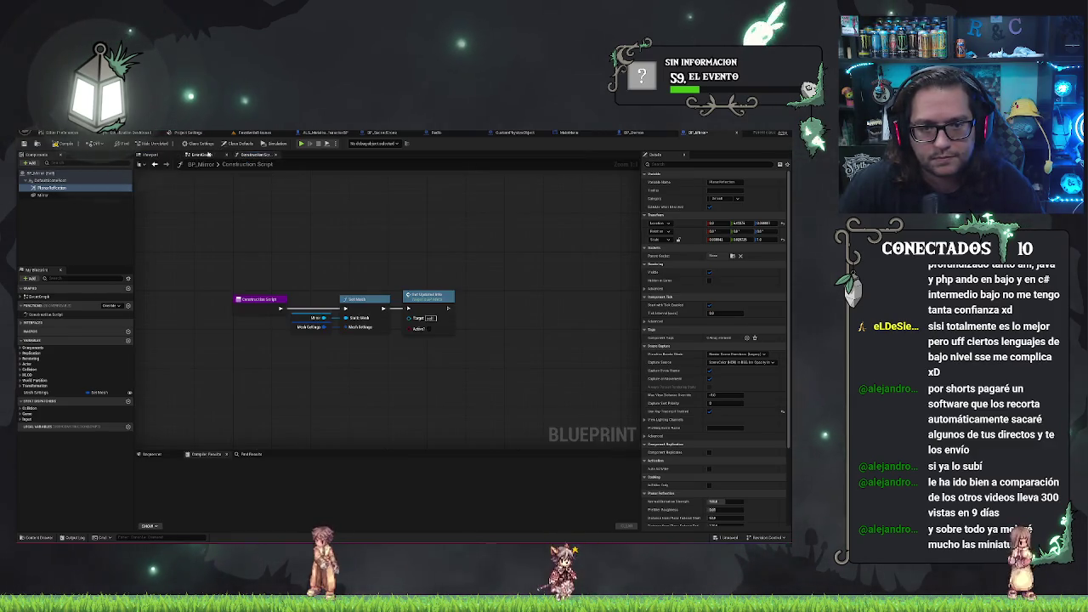
Open BP_Mirror's Event Graph and pan across the Set Planar Reflection Parameters node chain.
{"action": "left_click", "coordinate": [205, 155]}
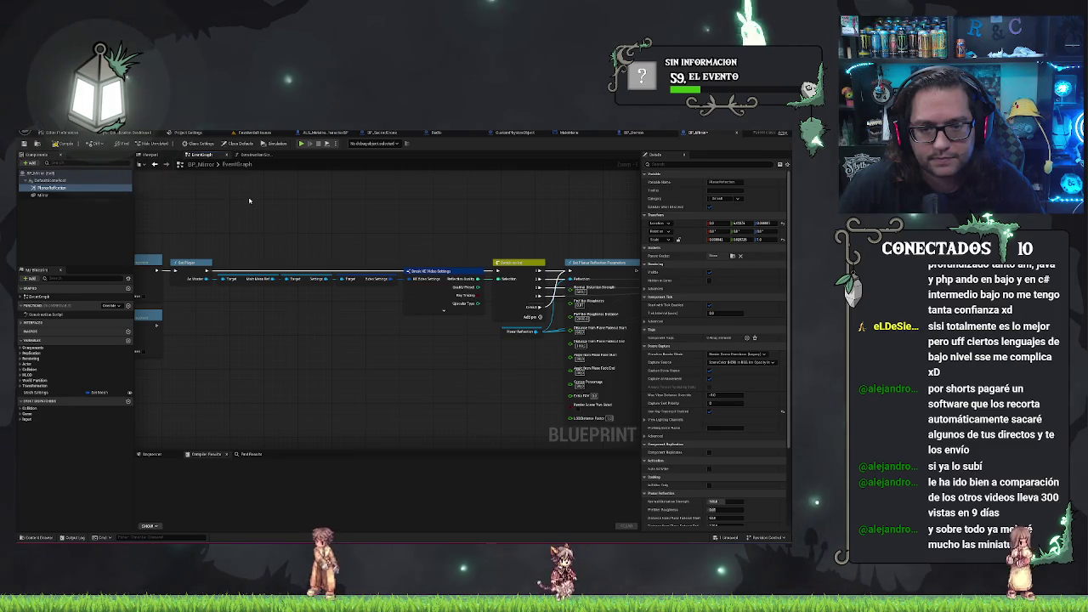
{"action": "left_click_drag", "start_coordinate": [403, 210], "coordinate": [266, 208]}
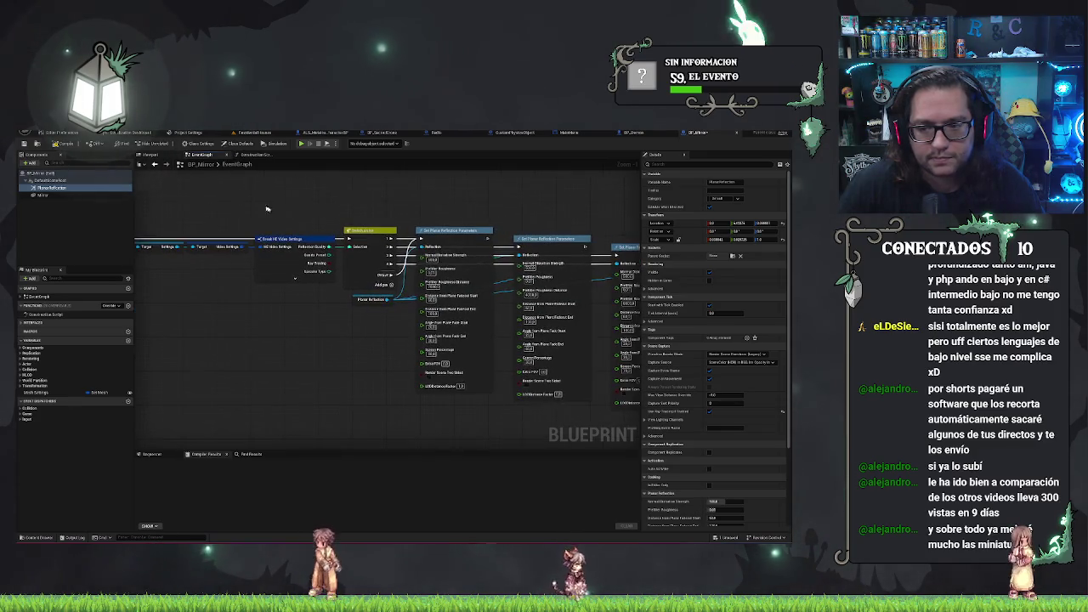
{"action": "left_click_drag", "start_coordinate": [396, 174], "coordinate": [415, 179]}
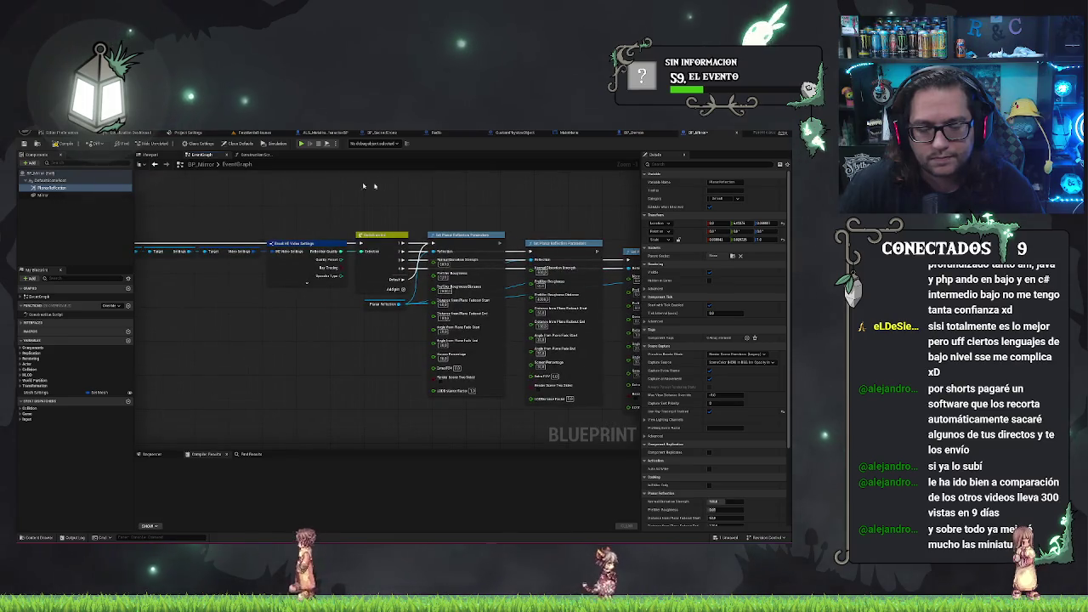